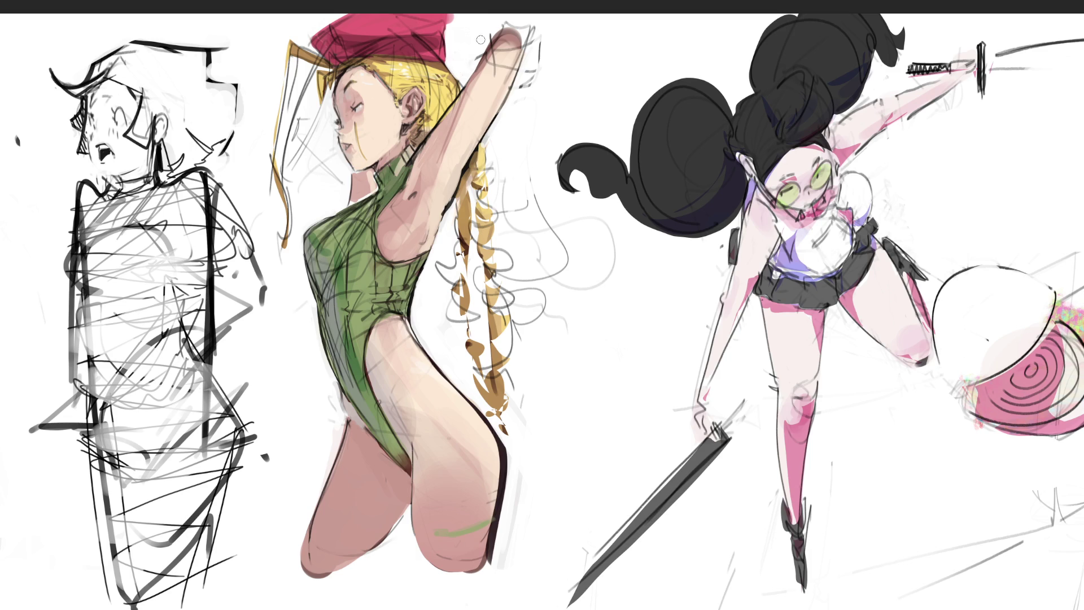
Step: Sample the hat's red and repaint the hat's right and left edges, undoing one stroke
left_click(429, 41, "ctrl")
left_click(425, 34, "ctrl")
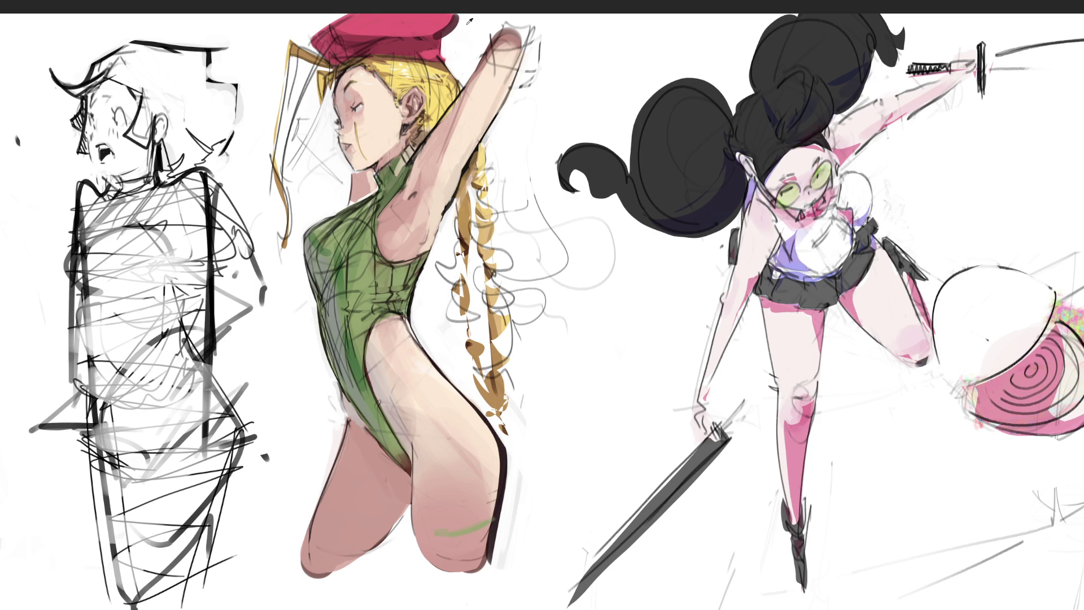
mouse_move(440, 38)
left_mouse_down()
mouse_move(447, 59)
mouse_move(455, 52)
left_mouse_up()
key("ctrl+z")
key("ctrl+z")
mouse_move(311, 37)
left_mouse_down()
mouse_move(327, 26)
mouse_move(307, 37)
left_mouse_up()
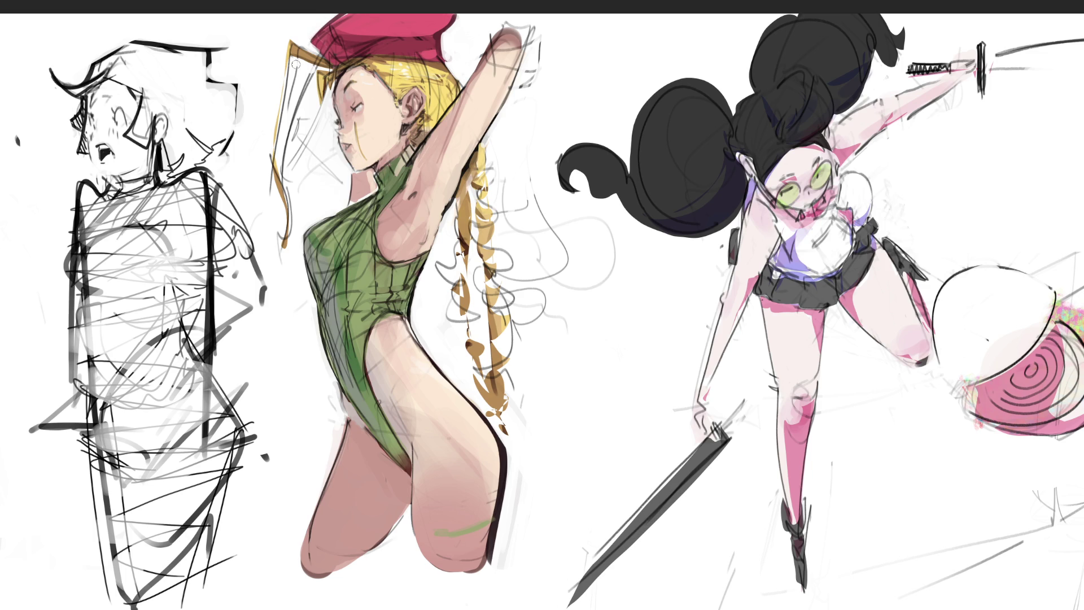
Step: Fade the stray sketch lines left of the hat, the loose hair strand and the face
mouse_move(298, 61)
left_mouse_down()
mouse_move(291, 132)
mouse_move(297, 113)
left_mouse_up()
left_click_drag(288, 33, 308, 51)
left_click_drag(326, 102, 297, 155)
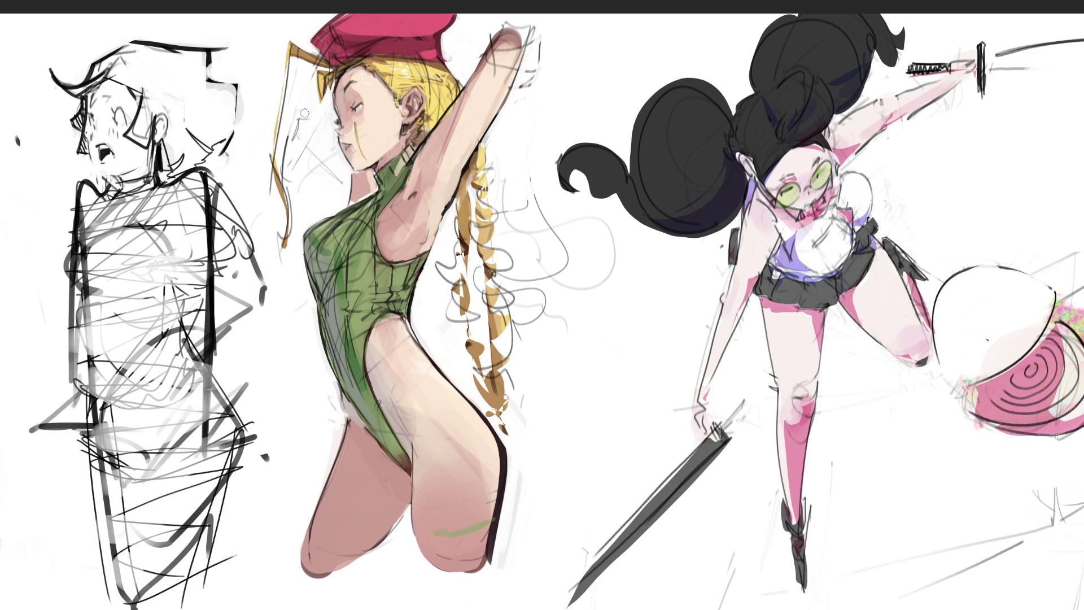
left_click_drag(302, 116, 286, 181)
Step: Lasso the left leg and paint it a warmer, more saturated pink with an enlarged brush
left_click_drag(325, 577, 372, 566)
mouse_move(414, 487)
left_mouse_down()
mouse_move(377, 448)
mouse_move(332, 499)
mouse_move(339, 552)
left_mouse_up()
key("b")
key("bracketright")
key("bracketright")
key("bracketright")
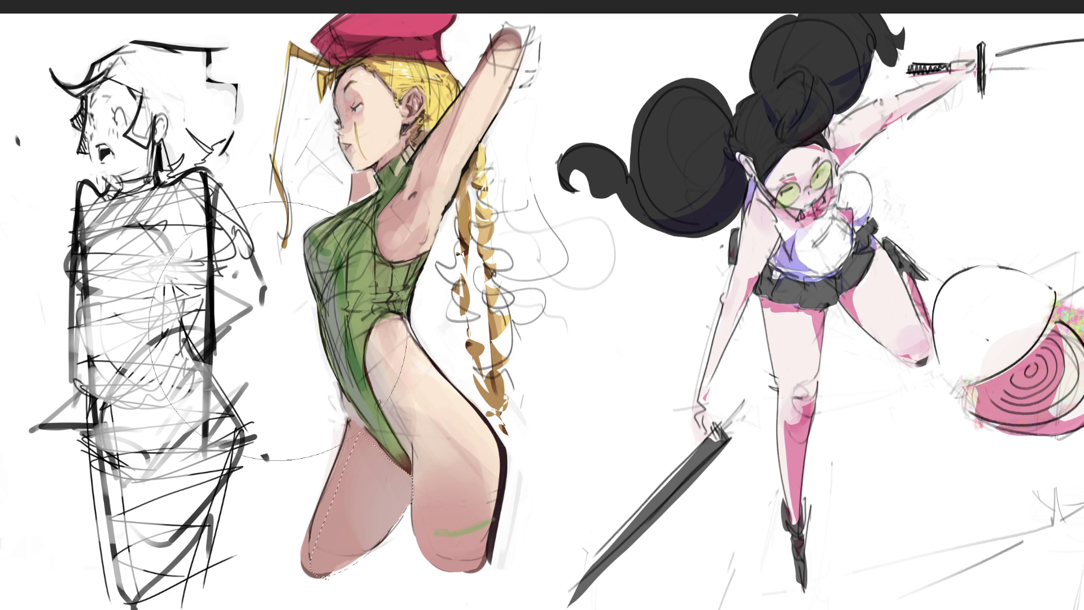
mouse_move(296, 328)
left_mouse_down()
mouse_move(296, 418)
mouse_move(346, 520)
left_mouse_up()
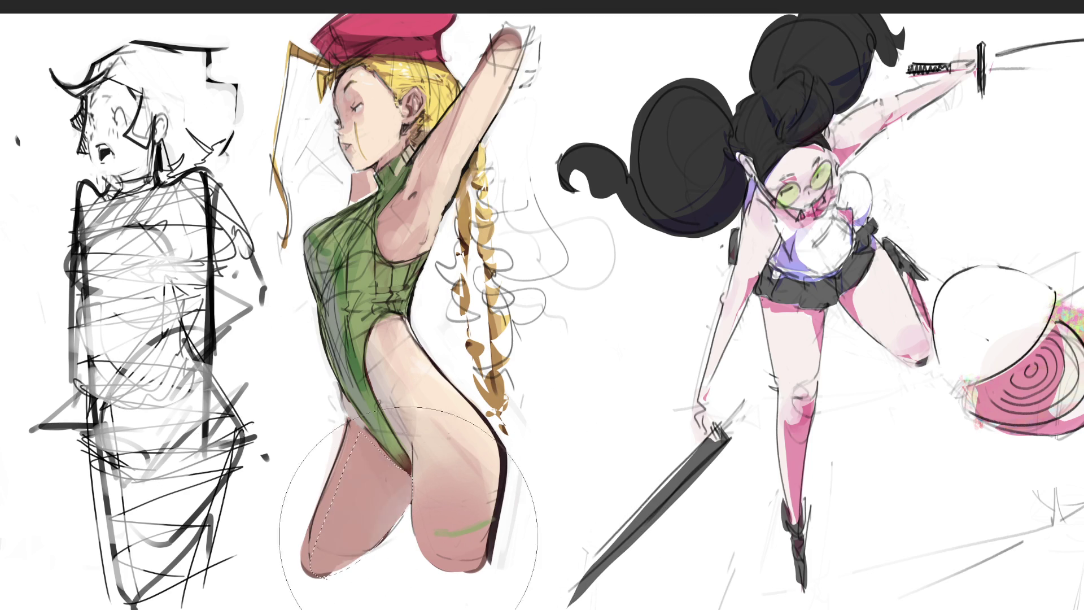
left_click(351, 418)
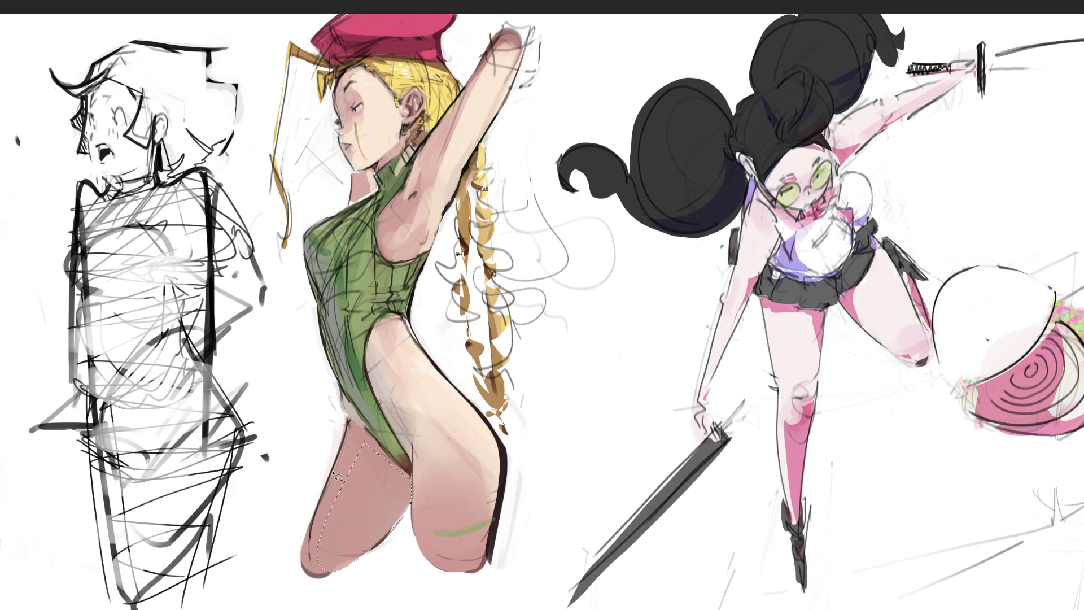
key("b")
Step: Deselect the leg and shrink the brush to a small size
key("ctrl+d")
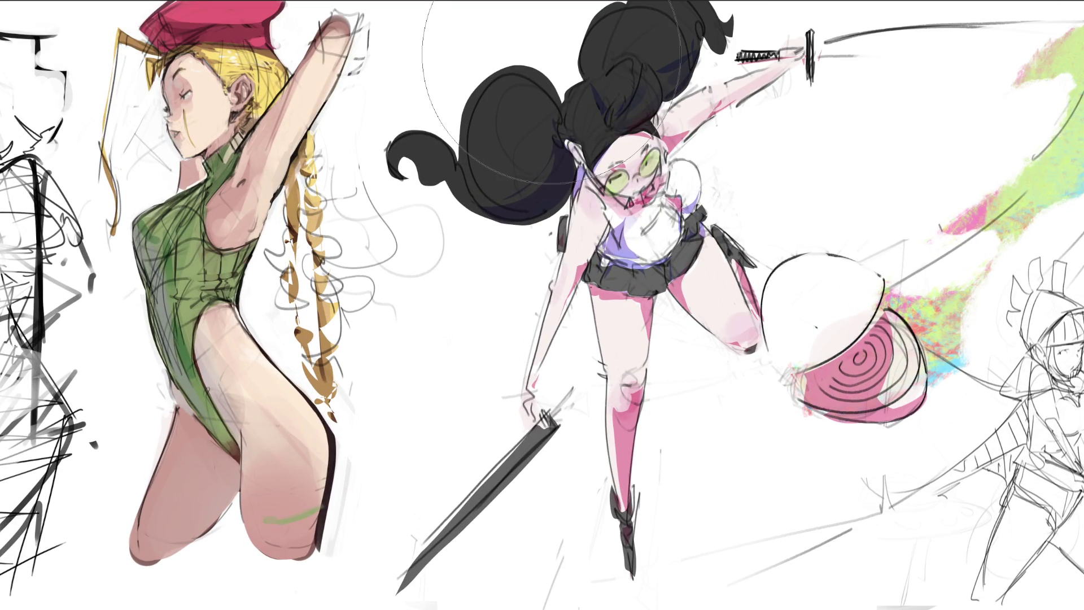
key("bracketleft")
key("bracketleft")
key("bracketleft")
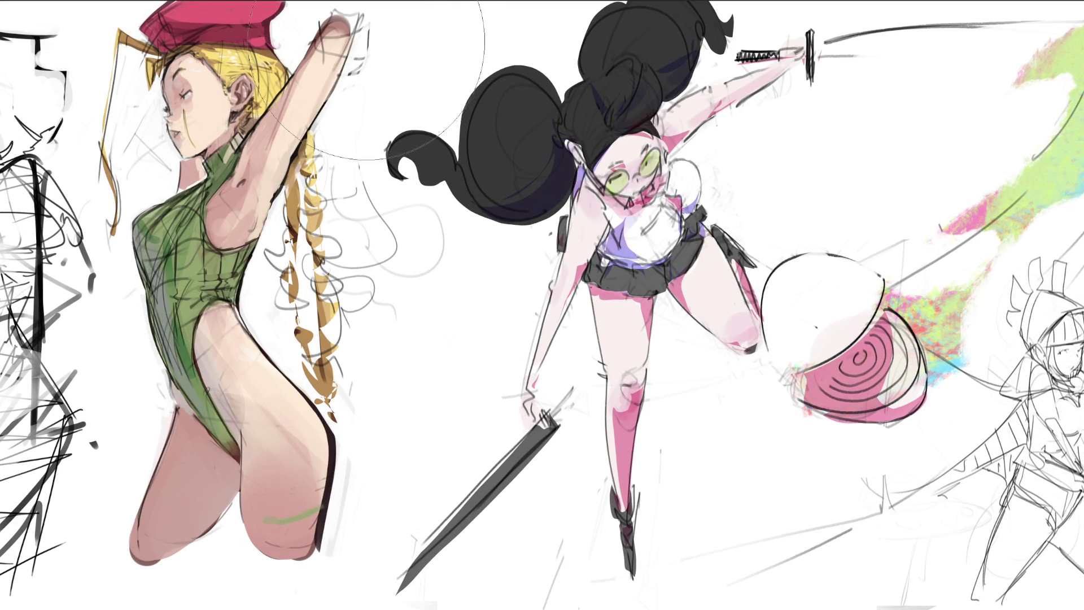
Step: Paint over the sketch lines around the raised hand with a light background colour
left_click_drag(366, 18, 347, 77)
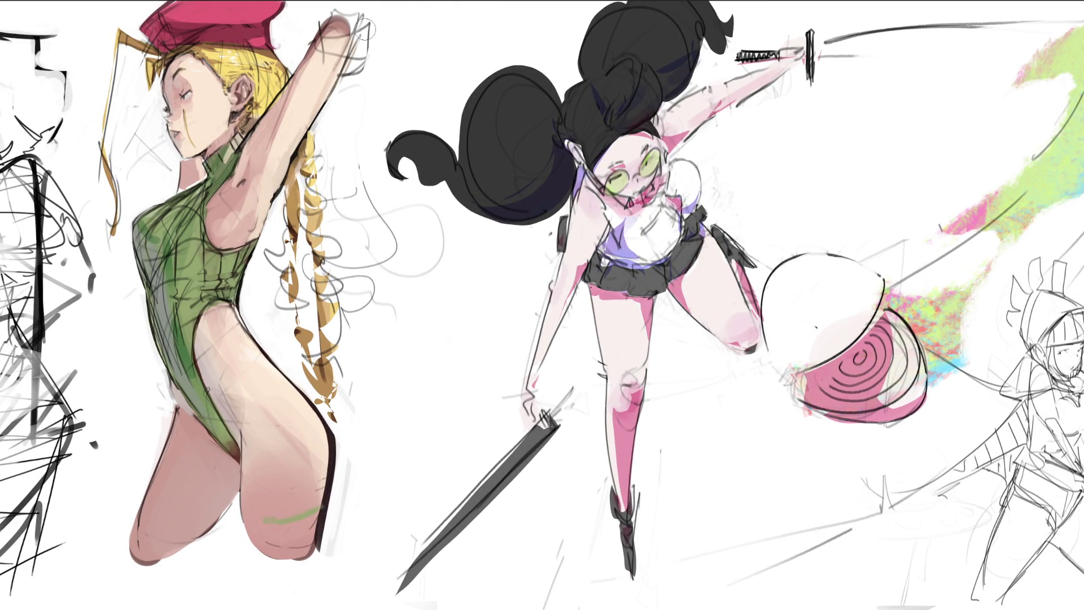
left_click(387, 55, "alt")
mouse_move(367, 14)
left_mouse_down()
mouse_move(347, 79)
mouse_move(339, 22)
mouse_move(308, 56)
mouse_move(330, 17)
left_mouse_up()
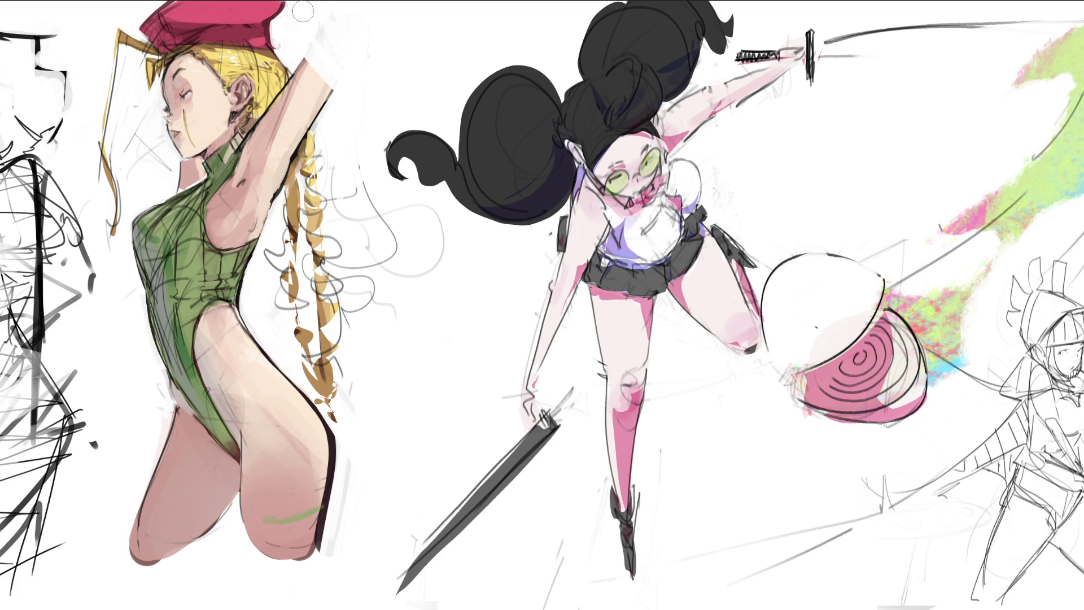
Step: Paint a pink glove on the raised hand, soften its edges, and brighten the hip edge
left_click(257, 5, "alt")
mouse_move(336, 74)
left_mouse_down()
mouse_move(324, 38)
mouse_move(353, 68)
mouse_move(316, 40)
mouse_move(327, 23)
mouse_move(360, 14)
mouse_move(334, 9)
mouse_move(373, 23)
mouse_move(370, 73)
left_mouse_up()
left_click(396, 51, "alt")
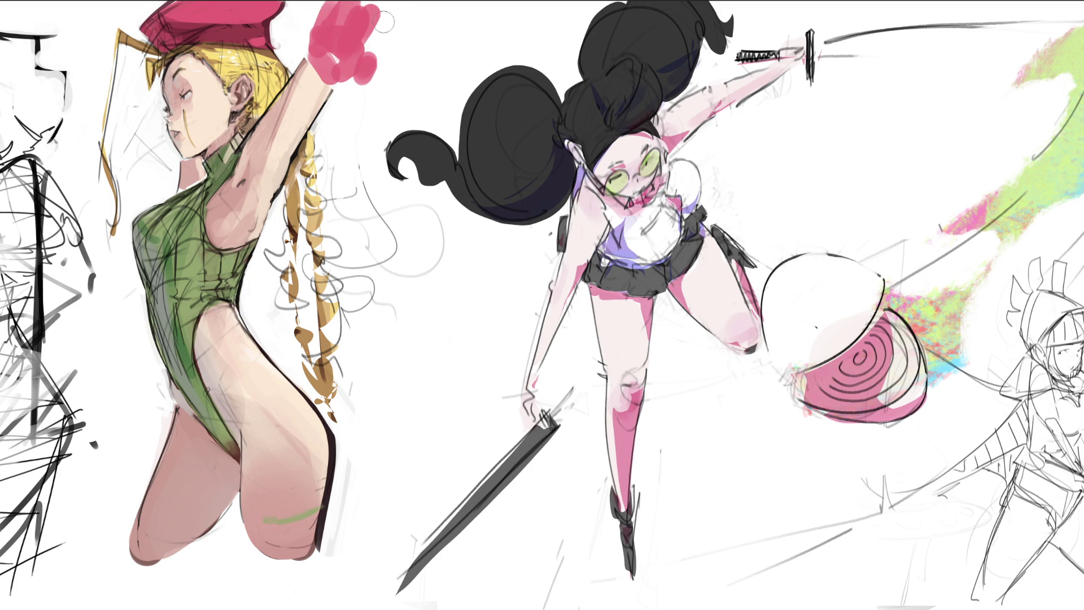
left_click_drag(395, 8, 367, 53)
left_click_drag(308, 29, 334, 6)
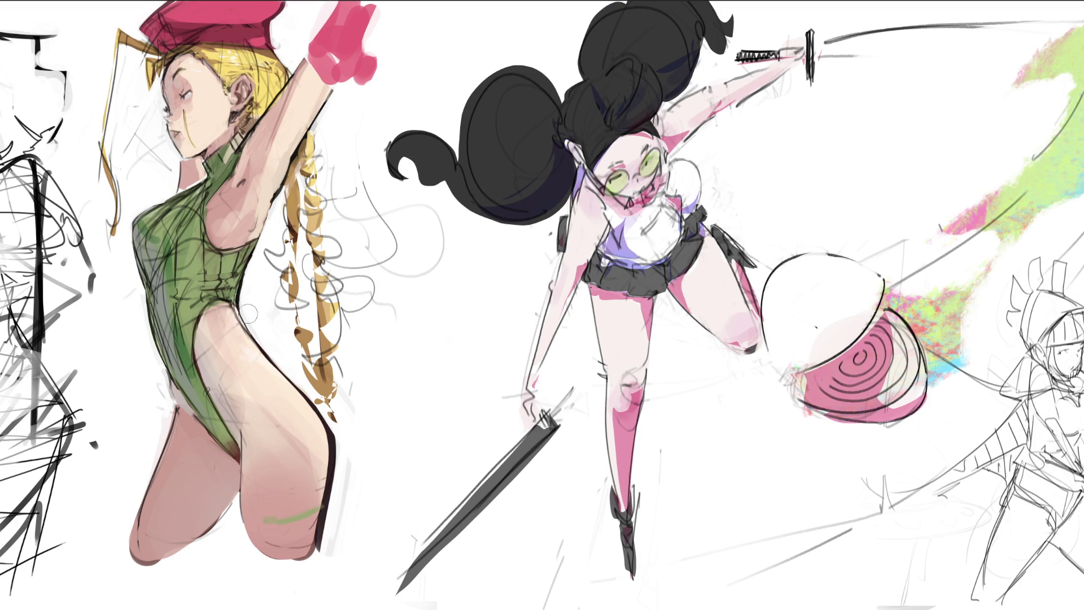
mouse_move(231, 304)
left_mouse_down()
mouse_move(238, 317)
mouse_move(207, 309)
left_mouse_up()
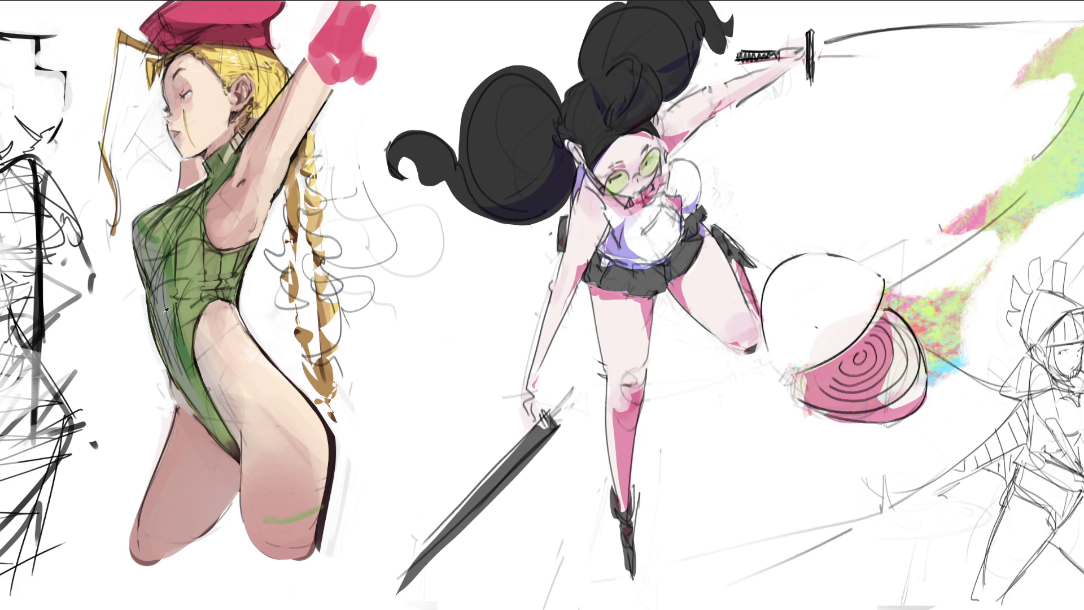
Step: Blend the hip edge, then lasso the collar, chest band and strap areas of the green suit
mouse_move(214, 350)
left_mouse_down()
mouse_move(266, 396)
mouse_move(232, 403)
mouse_move(260, 461)
left_mouse_up()
mouse_move(198, 398)
left_mouse_down()
mouse_move(191, 371)
mouse_move(205, 410)
mouse_move(198, 379)
mouse_move(177, 374)
mouse_move(165, 349)
left_mouse_up()
mouse_move(237, 149)
left_mouse_down()
mouse_move(236, 175)
mouse_move(201, 212)
mouse_move(206, 185)
mouse_move(240, 149)
left_mouse_up()
mouse_move(203, 222)
left_mouse_down()
mouse_move(196, 247)
mouse_move(237, 265)
mouse_move(230, 259)
mouse_move(266, 251)
mouse_move(274, 232)
mouse_move(271, 208)
mouse_move(198, 215)
mouse_move(207, 252)
left_mouse_up()
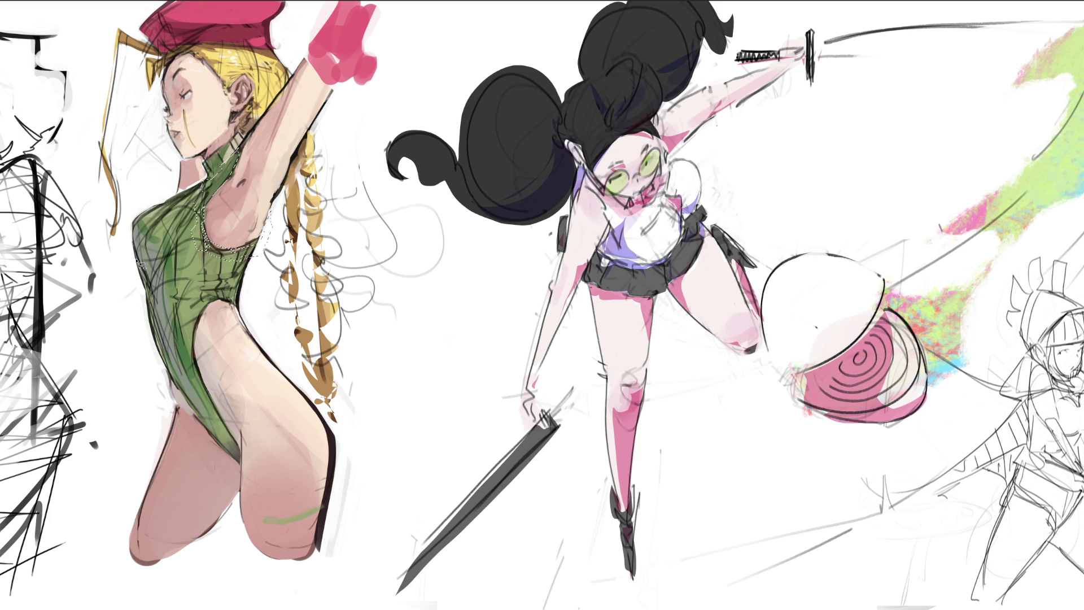
mouse_move(141, 264)
left_mouse_down()
mouse_move(132, 271)
mouse_move(152, 279)
mouse_move(149, 266)
mouse_move(173, 274)
left_mouse_up()
Step: Fill the selected chest band and straps solid black, deselect, and fill the strap's gap
key("alt+BackSpace")
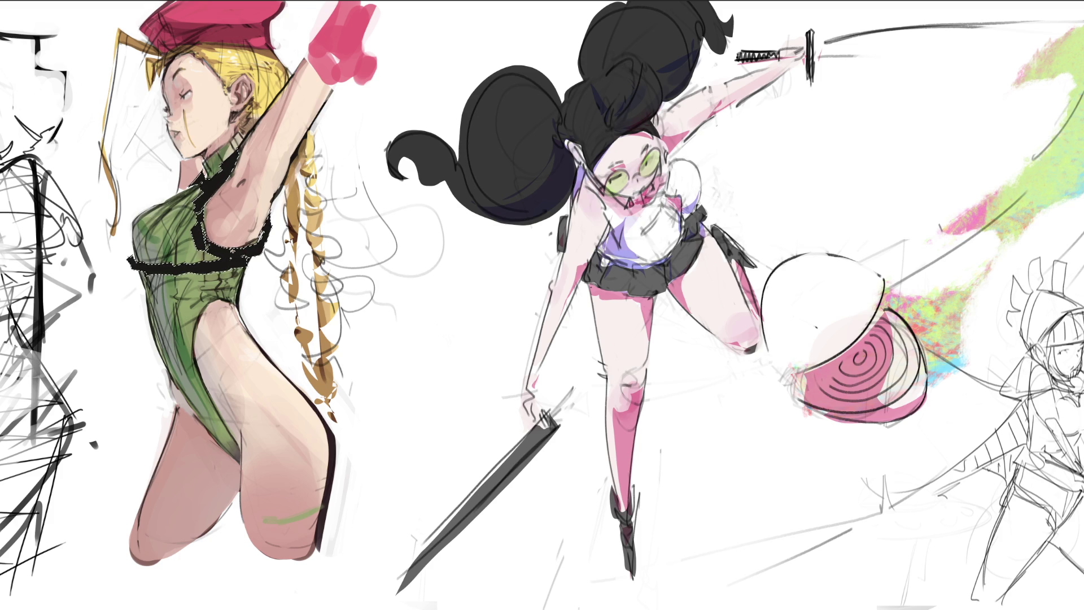
key("ctrl+d")
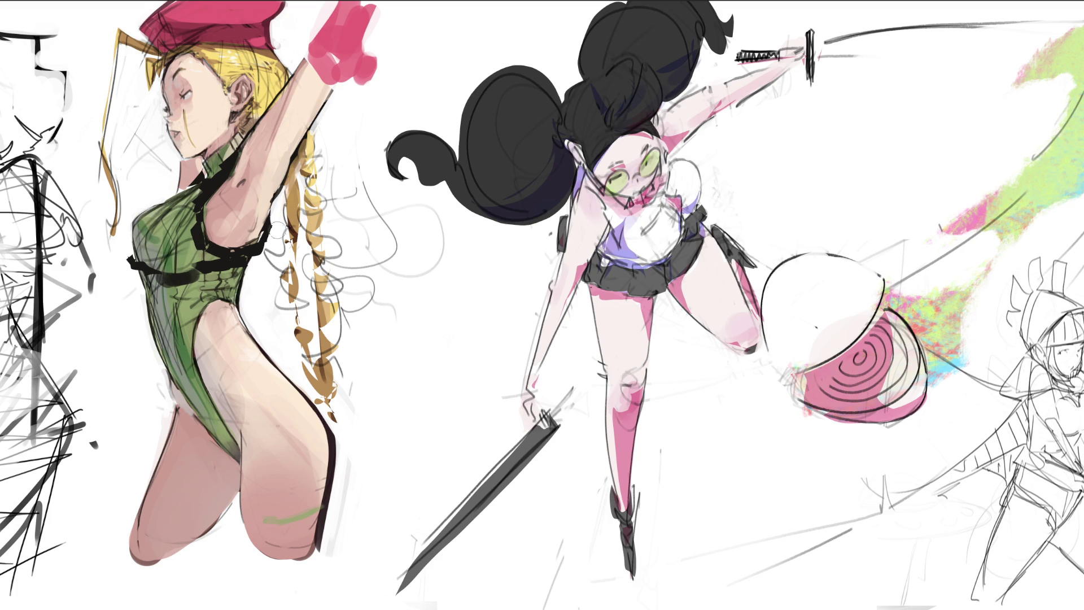
mouse_move(150, 276)
left_mouse_down()
mouse_move(169, 274)
mouse_move(154, 254)
mouse_move(129, 264)
mouse_move(169, 277)
mouse_move(244, 267)
mouse_move(234, 281)
left_mouse_up()
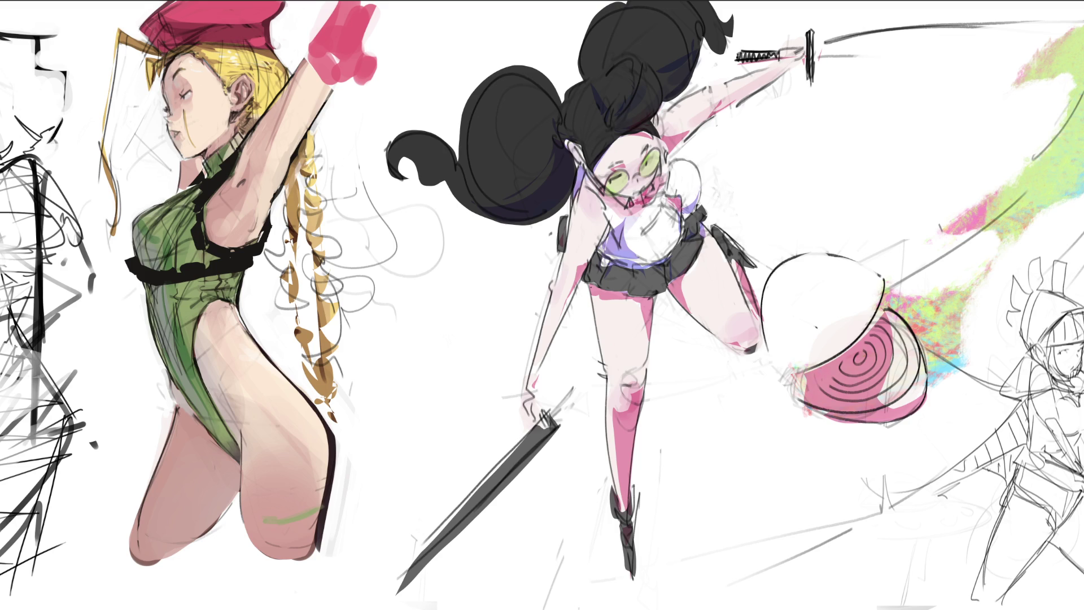
Step: Touch up the chest band's left end to soft grey and the strap near the armpit
left_click_drag(129, 263, 161, 283)
key("ctrl+z")
key("ctrl+shift+z")
left_click_drag(141, 280, 170, 283)
left_click(197, 237)
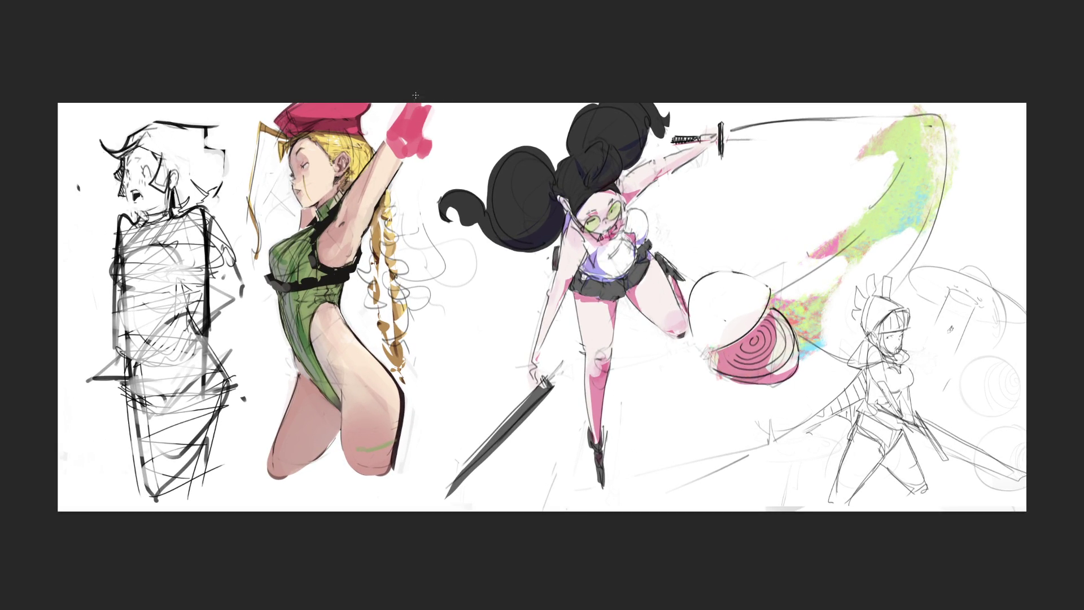
Step: Extend the pink glove's lower edge and outline its cuff with dark strokes
left_click_drag(420, 146, 408, 159)
left_click_drag(387, 121, 395, 138)
left_click_drag(398, 127, 413, 160)
mouse_move(389, 123)
left_mouse_down()
mouse_move(405, 140)
mouse_move(401, 153)
mouse_move(439, 99)
mouse_move(390, 104)
left_mouse_up()
Step: Sample the leg's skin tone and try a tall 300 px pink band behind the figure, then undo it
left_click(296, 415, "alt")
key("bracketright")
key("bracketright")
key("bracketright")
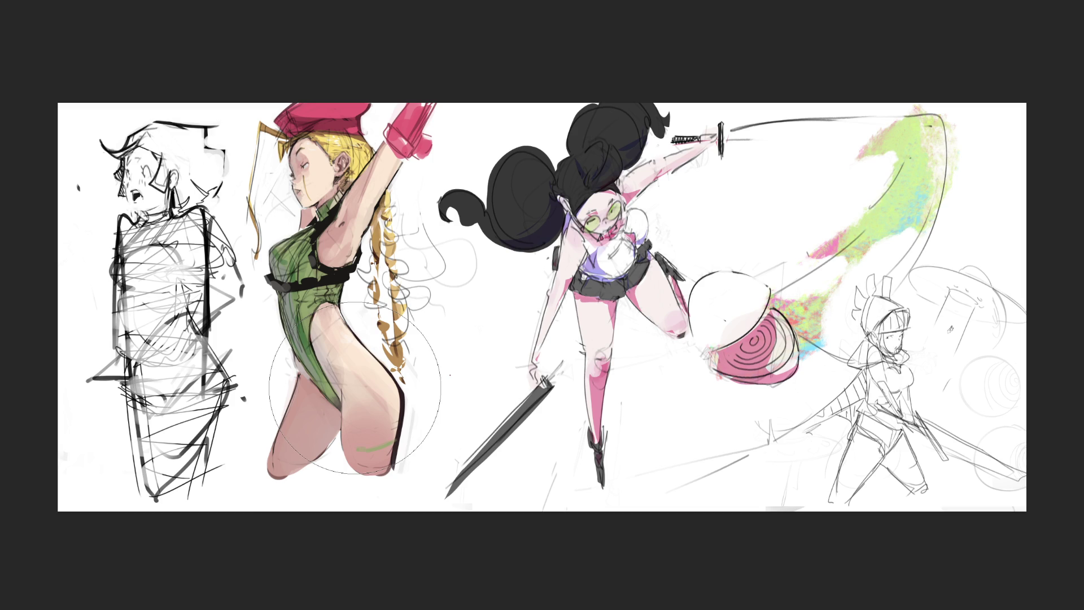
left_click_drag(329, 479, 350, 44)
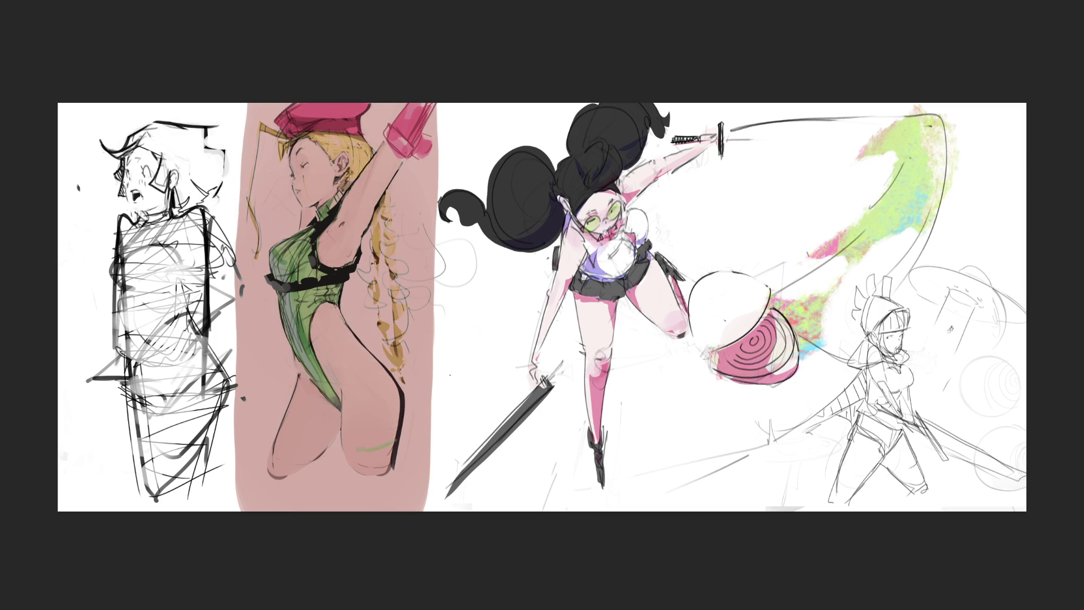
key("ctrl+z")
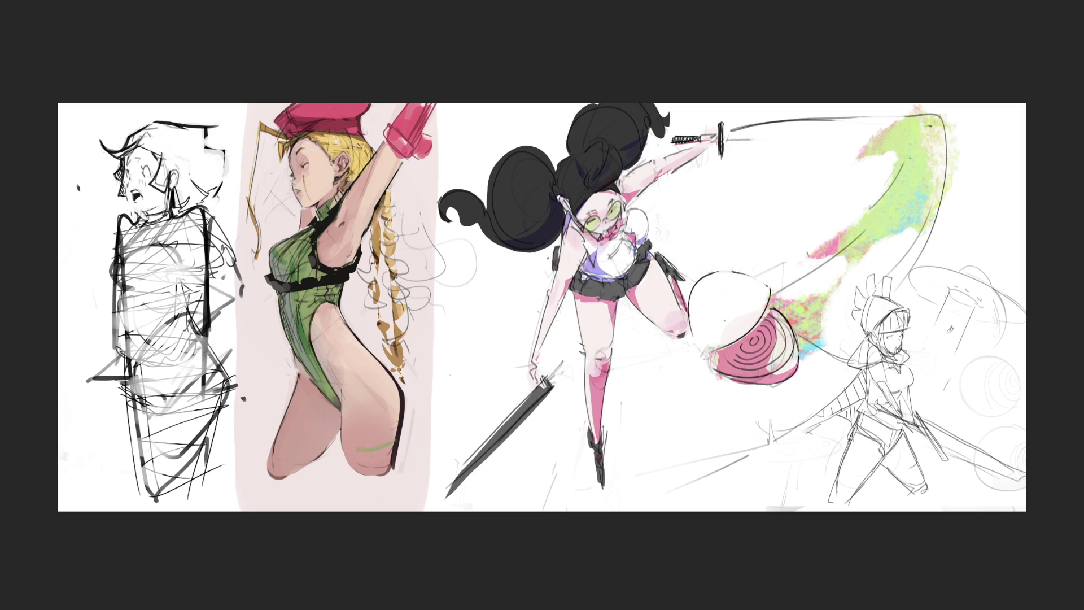
Step: Try olive and red tints over the leotard, undo them, then lighten the hip skin beside the suit
left_click_drag(350, 187, 339, 407)
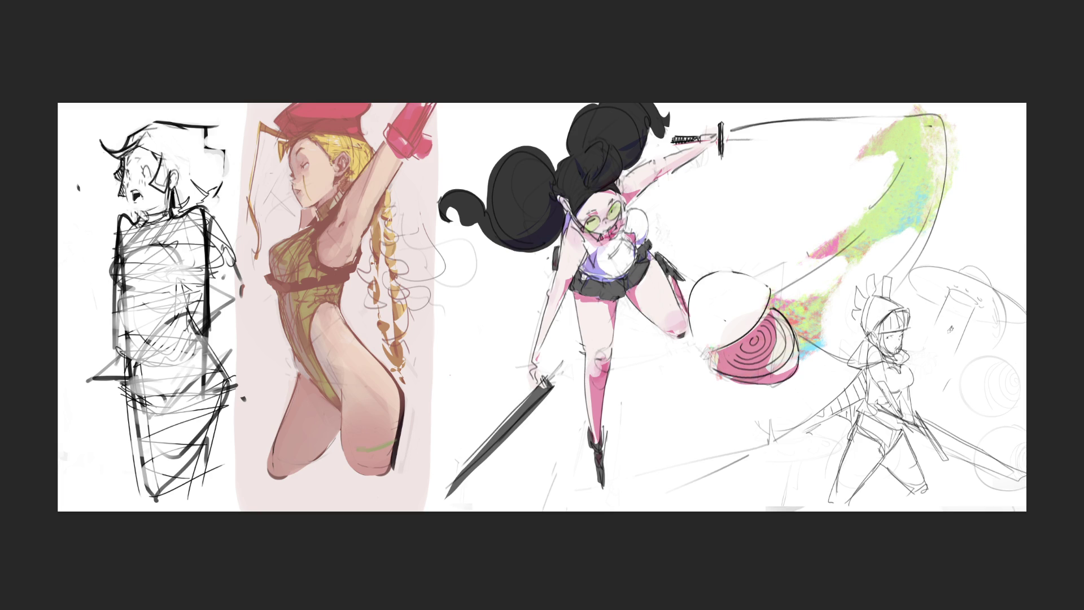
left_click_drag(339, 519, 363, 266)
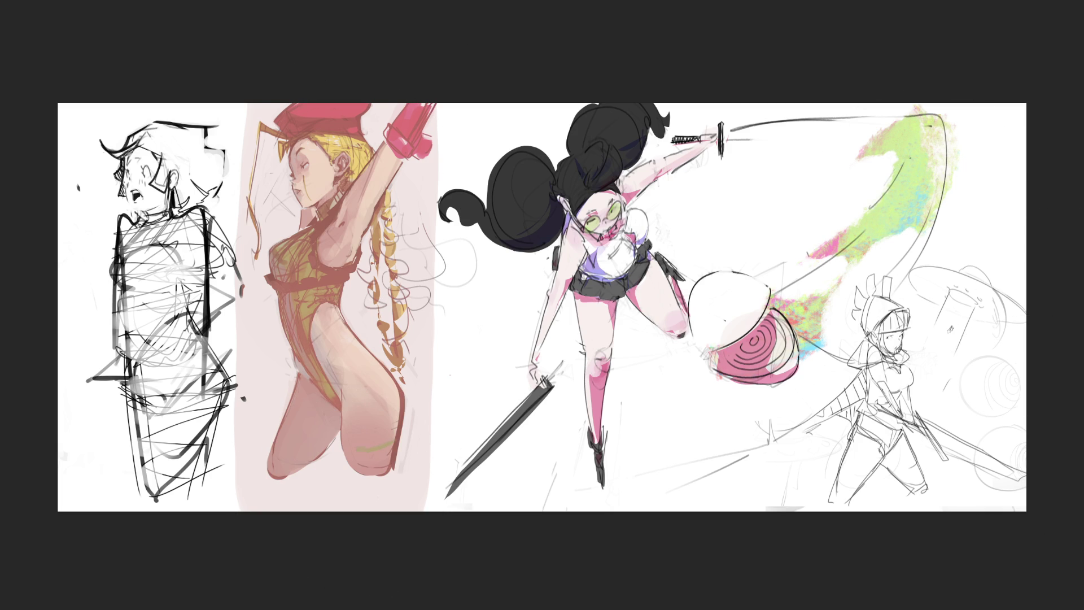
key("ctrl+z")
key("ctrl+z")
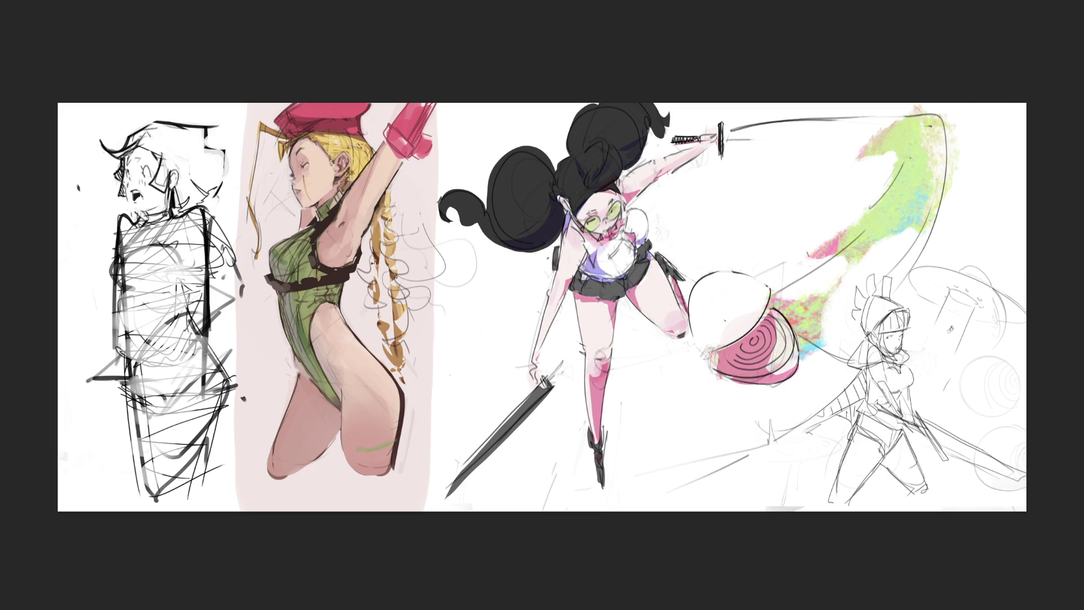
key("ctrl+z")
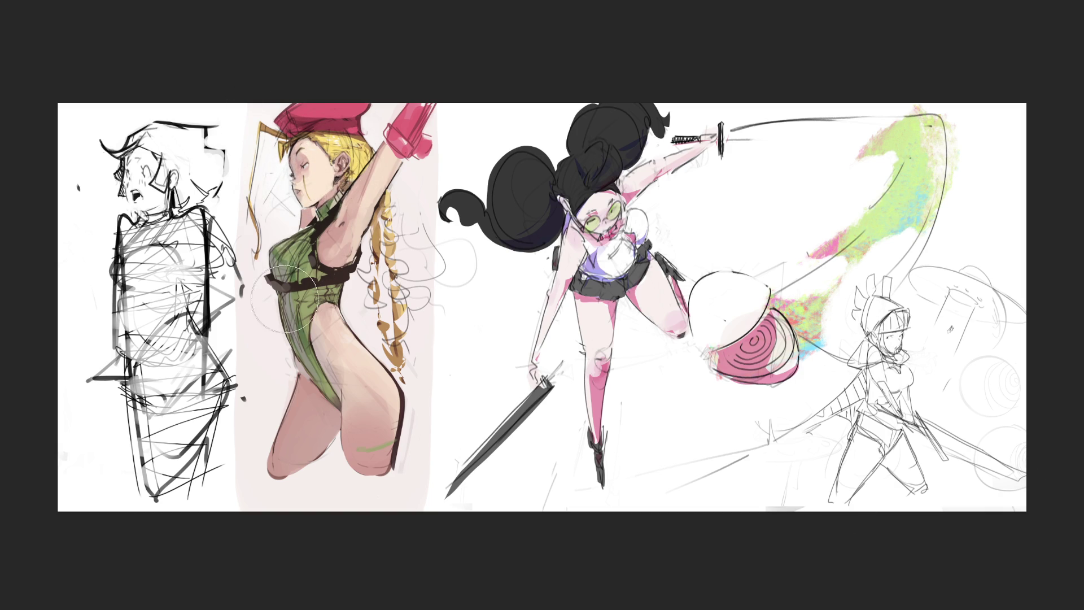
mouse_move(310, 365)
left_mouse_down()
mouse_move(350, 305)
mouse_move(350, 350)
mouse_move(325, 330)
mouse_move(337, 297)
mouse_move(336, 321)
mouse_move(380, 403)
mouse_move(336, 299)
mouse_move(340, 357)
left_mouse_up()
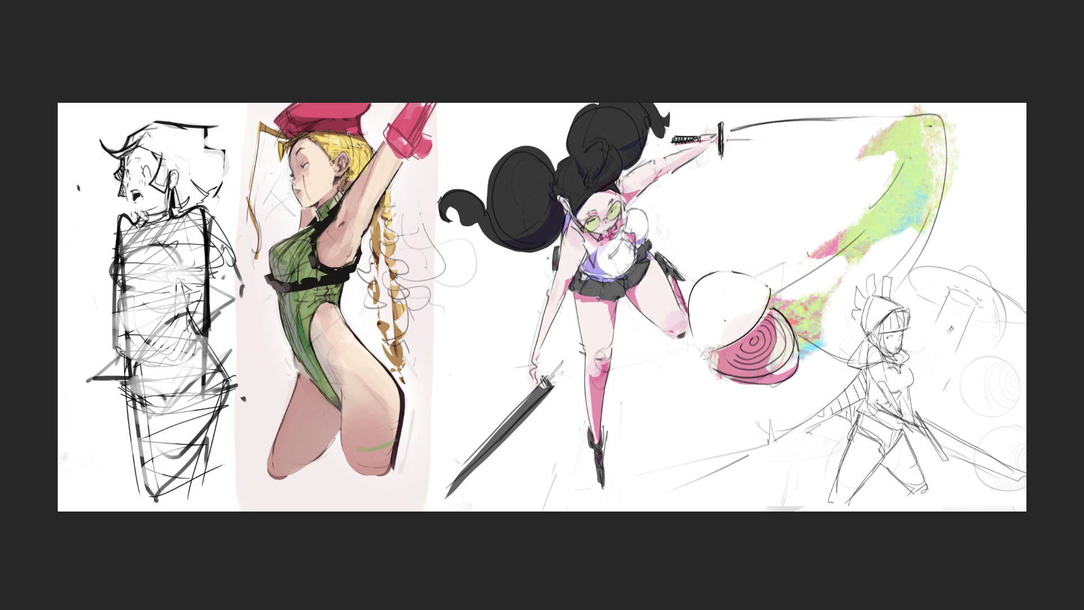
Step: Draw red ovals over the blonde figure's face, chest, waist and thigh, plus a line across the knees
mouse_move(313, 134)
left_mouse_down()
mouse_move(310, 203)
mouse_move(345, 131)
left_mouse_up()
key("Escape")
mouse_move(341, 135)
left_mouse_down()
mouse_move(300, 141)
mouse_move(346, 137)
mouse_move(292, 164)
mouse_move(341, 141)
mouse_move(316, 134)
left_mouse_up()
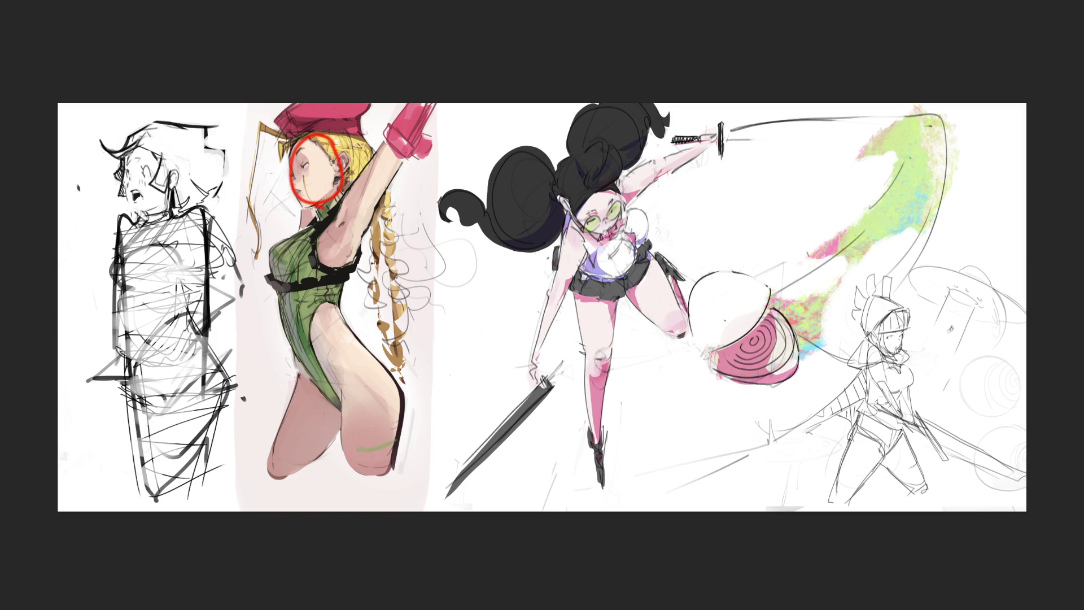
mouse_move(312, 209)
left_mouse_down()
mouse_move(337, 261)
mouse_move(324, 214)
left_mouse_up()
key("ctrl+z")
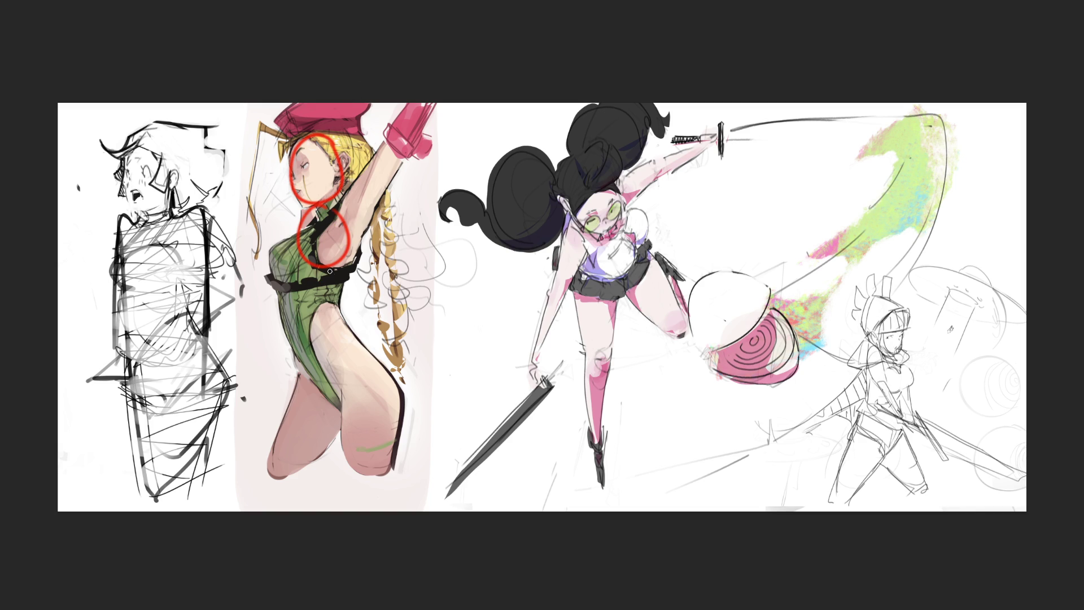
left_click_drag(325, 278, 337, 271)
mouse_move(341, 332)
left_mouse_down()
mouse_move(326, 342)
mouse_move(375, 361)
mouse_move(341, 355)
mouse_move(309, 373)
mouse_move(346, 337)
mouse_move(364, 390)
mouse_move(341, 337)
left_mouse_up()
key("ctrl+z")
key("ctrl+z")
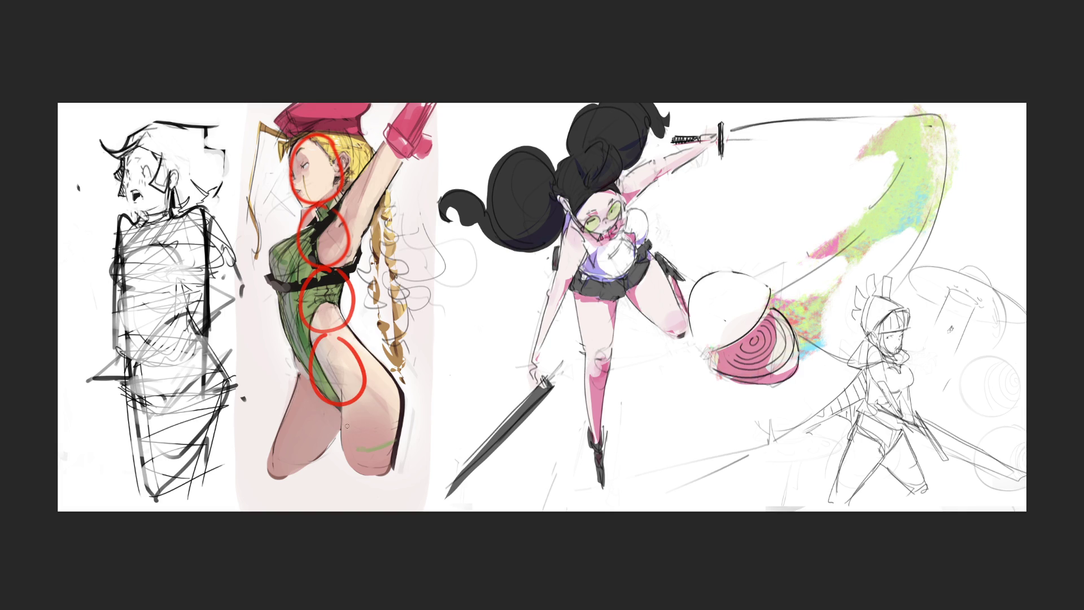
mouse_move(337, 409)
left_mouse_down()
mouse_move(314, 449)
mouse_move(364, 418)
left_mouse_up()
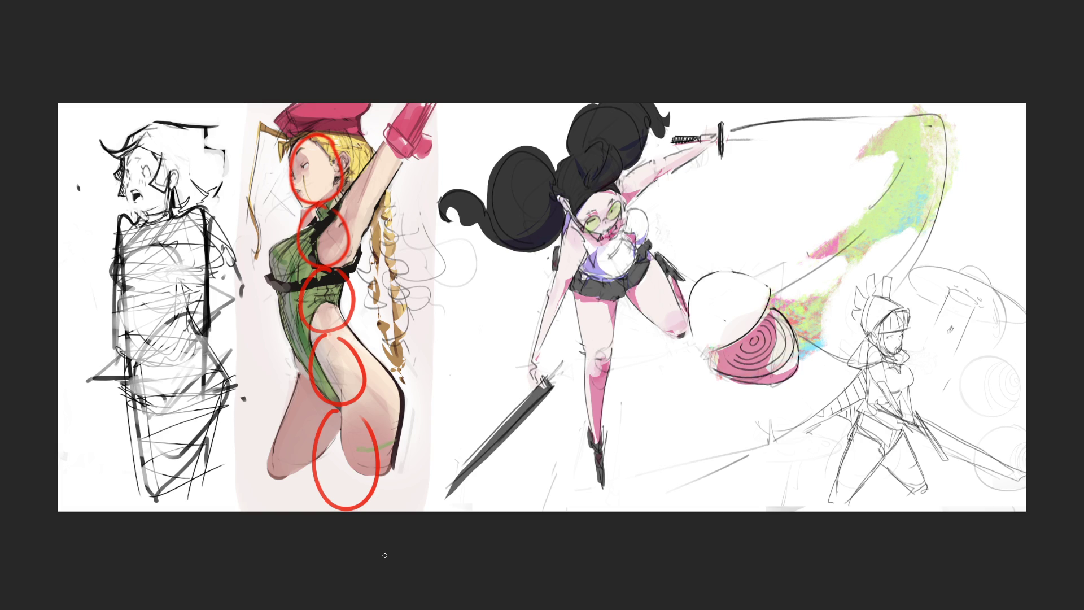
left_click_drag(254, 414, 431, 414)
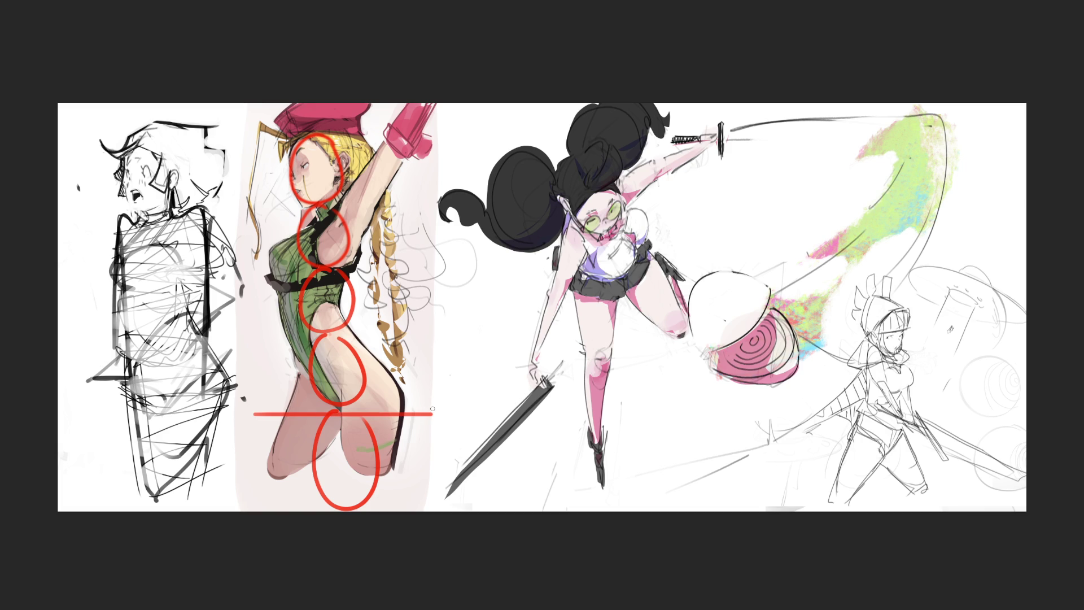
Step: Mark her hip, waist and belt in red and draw a stroke from hip down to thigh
left_click_drag(293, 357, 325, 356)
left_click_drag(289, 325, 289, 328)
mouse_move(311, 285)
left_mouse_down()
mouse_move(275, 279)
mouse_move(355, 237)
mouse_move(282, 281)
mouse_move(316, 266)
mouse_move(333, 286)
left_mouse_up()
key("ctrl+z")
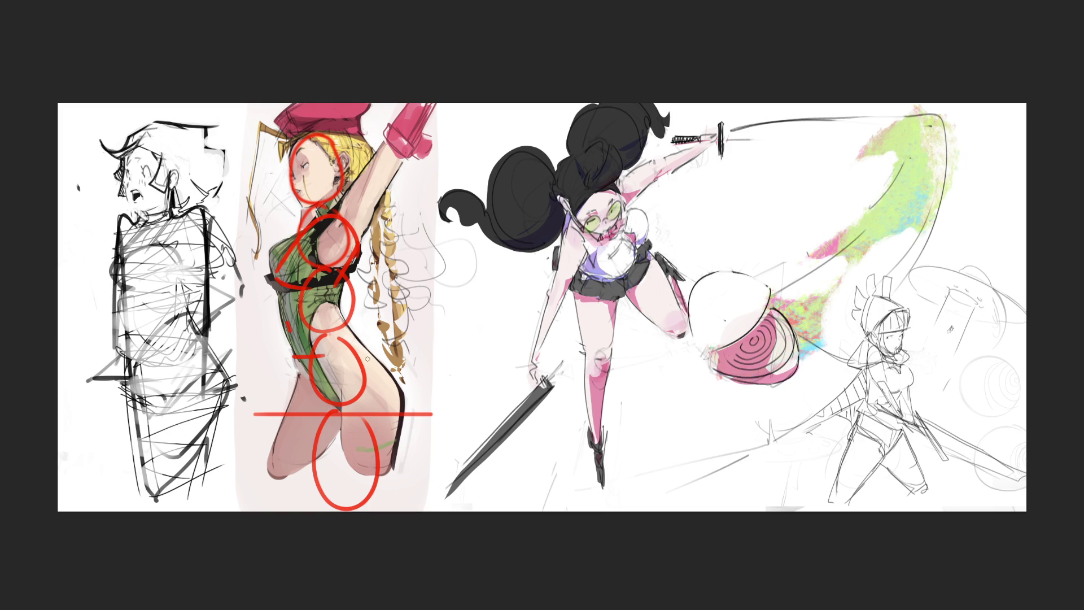
mouse_move(330, 357)
left_mouse_down()
mouse_move(356, 339)
mouse_move(401, 380)
mouse_move(406, 414)
left_mouse_up()
key("ctrl+z")
left_click_drag(356, 336, 407, 413)
key("ctrl+z")
left_click_drag(357, 336, 407, 414)
key("ctrl+z")
left_click_drag(358, 338, 406, 412)
left_click_drag(290, 356, 350, 405)
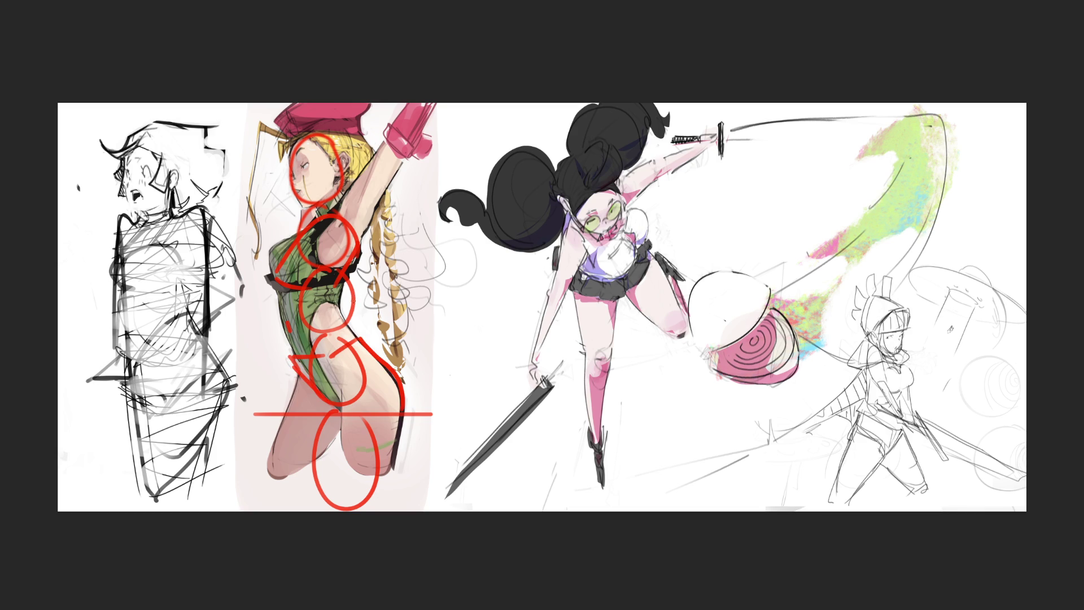
key("ctrl+z")
Step: Add red guides around the armpit and chest, up the raised arm and over the head
left_click_drag(352, 189, 362, 187)
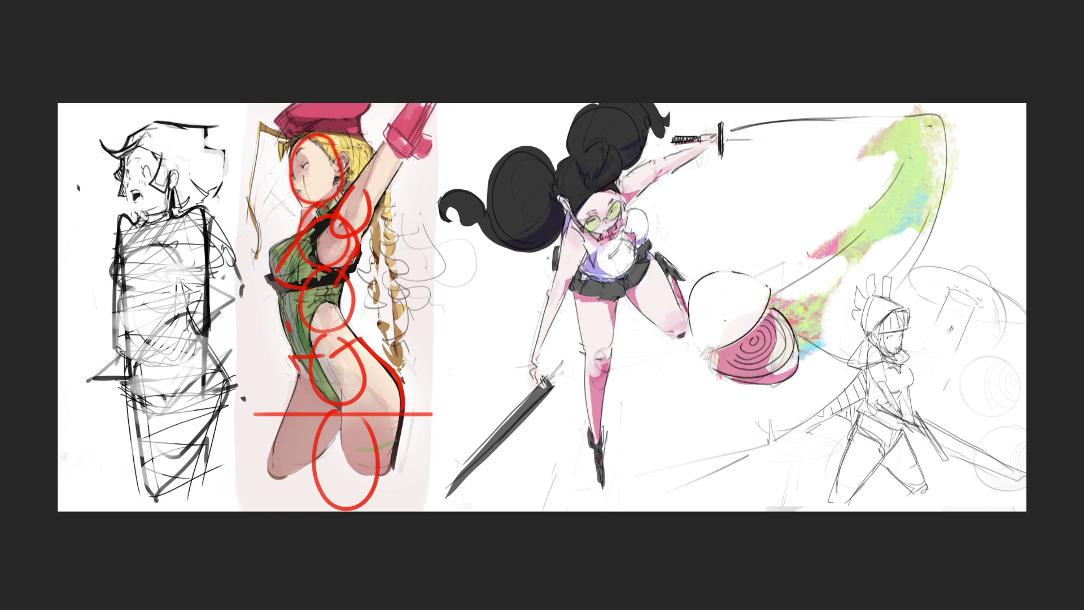
left_click_drag(275, 279, 416, 112)
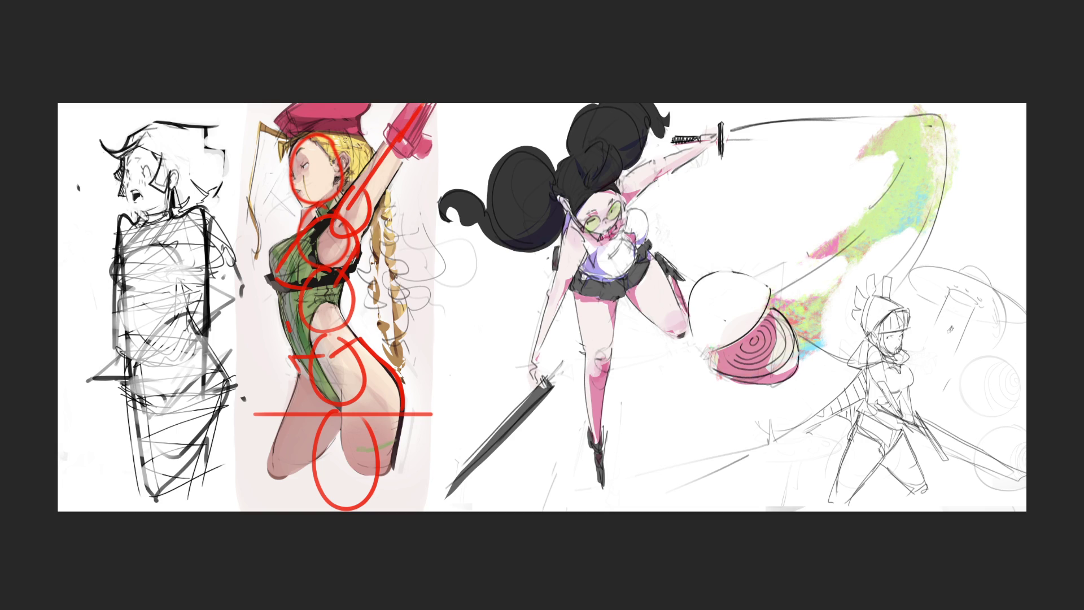
left_click_drag(331, 146, 355, 162)
Step: Erase a short stretch of the blonde figure's hip outline to lighten it
left_click_drag(402, 423, 395, 467)
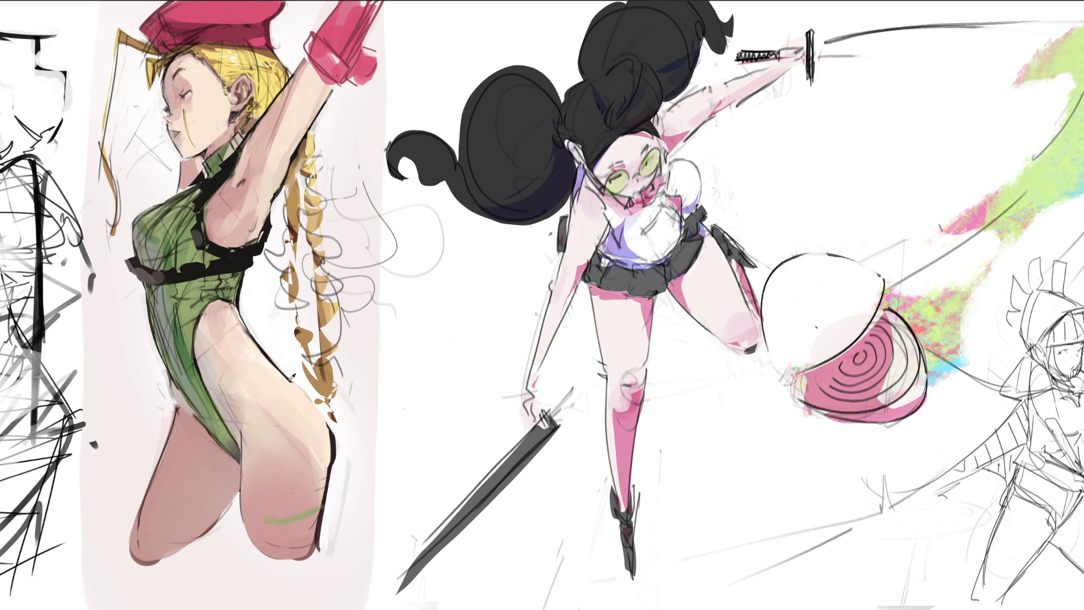
Step: Darken the blonde figure's hip and thigh outline, undoing a stray orange stroke on the hip
left_click_drag(273, 363, 326, 507)
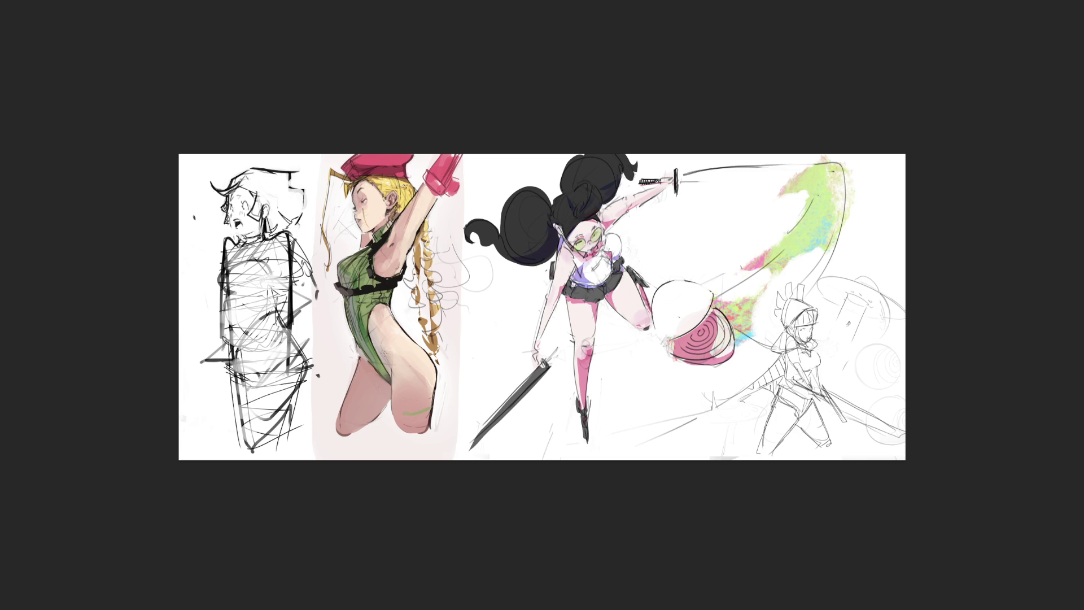
mouse_move(384, 353)
left_mouse_down()
mouse_move(412, 337)
mouse_move(436, 367)
left_mouse_up()
key("ctrl+z")
key("ctrl+z")
key("ctrl+z")
Step: Cut the rough sketch from the canvas's left end and widen the canvas
mouse_move(254, 137)
left_mouse_down()
mouse_move(164, 535)
mouse_move(336, 454)
mouse_move(323, 389)
mouse_move(334, 319)
mouse_move(323, 145)
left_mouse_up()
key("Delete")
key("ctrl+d")
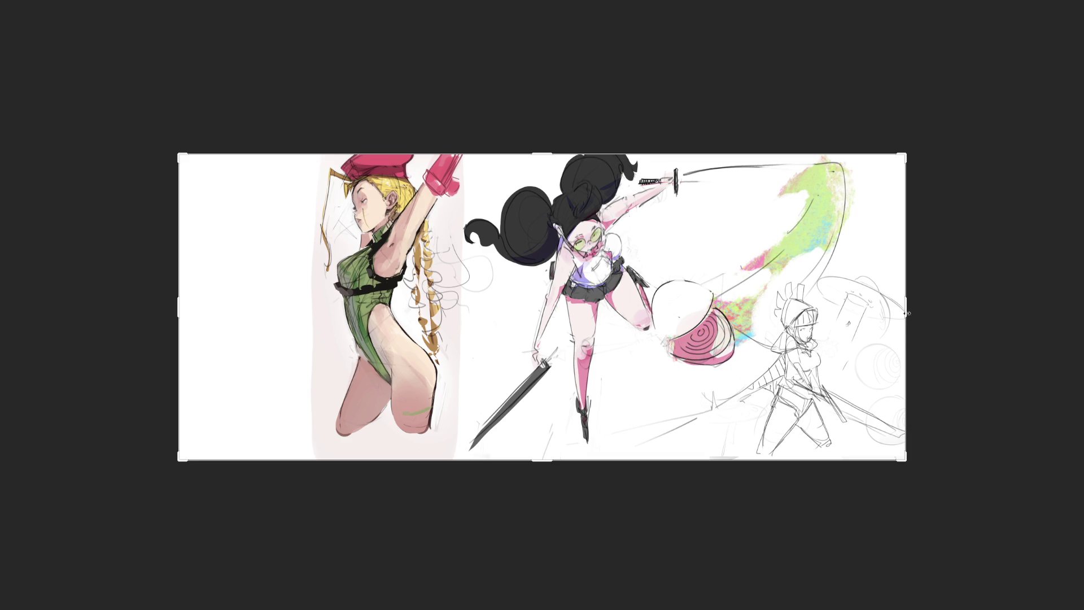
key("c")
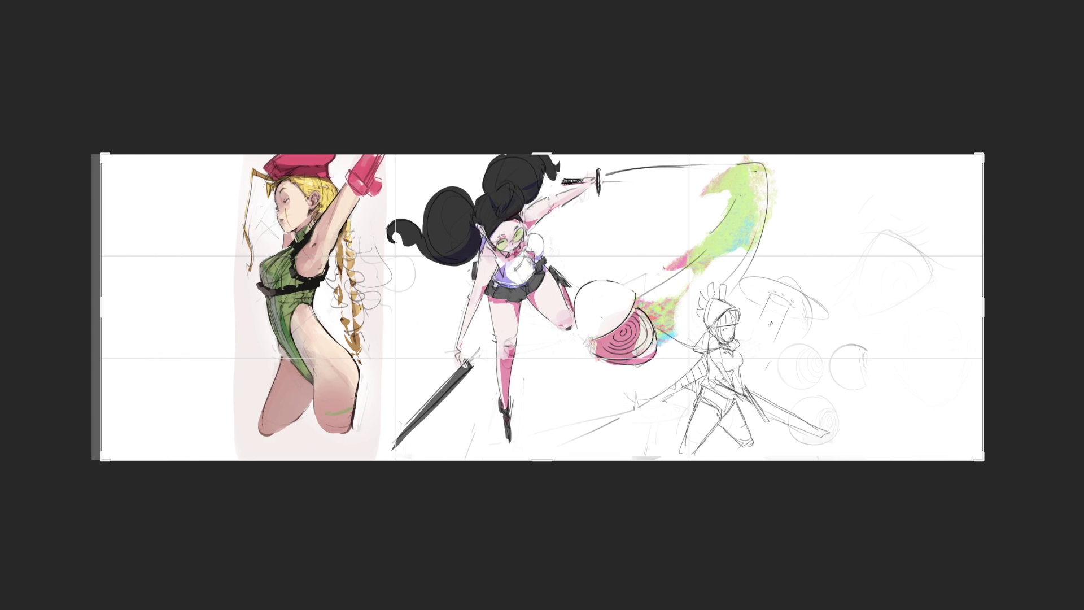
key("Return")
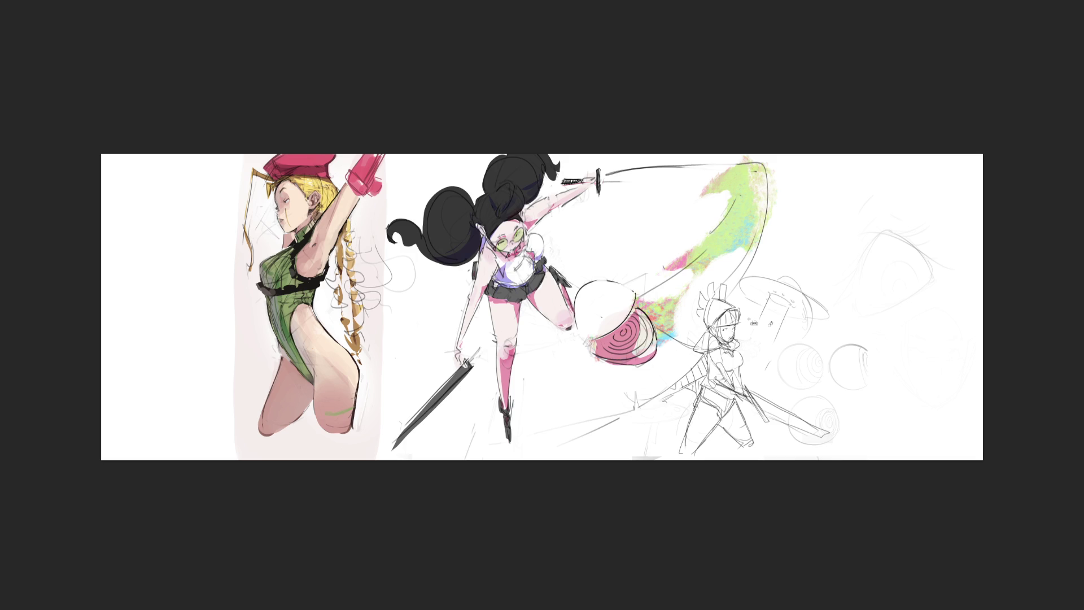
Step: Paste the sketch back and place it at the canvas's new right end
key("ctrl+v")
left_click_drag(536, 311, 871, 312)
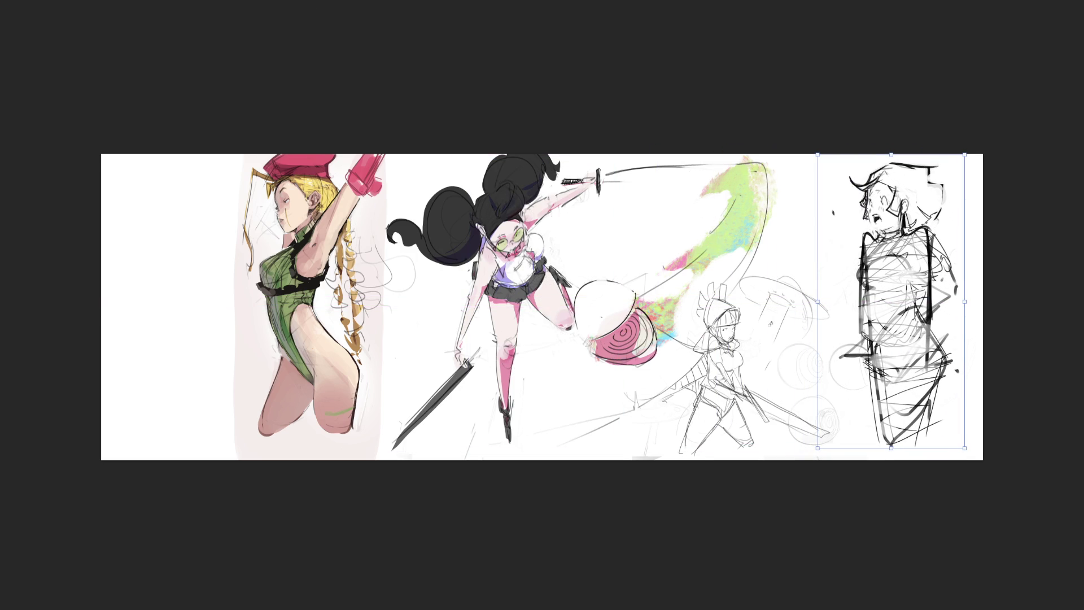
key("Return")
key("c")
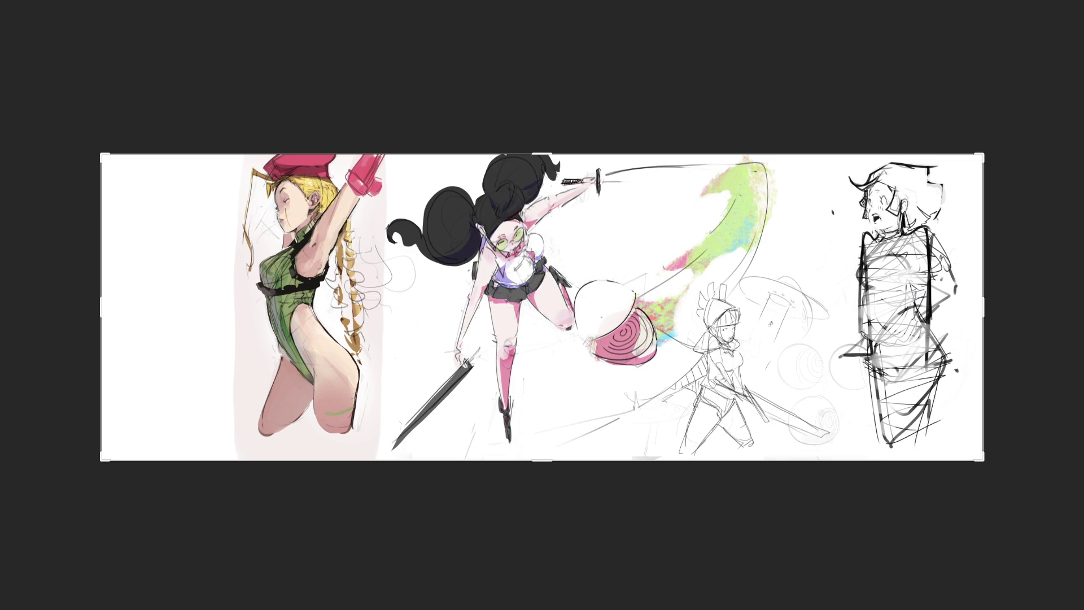
key("Return")
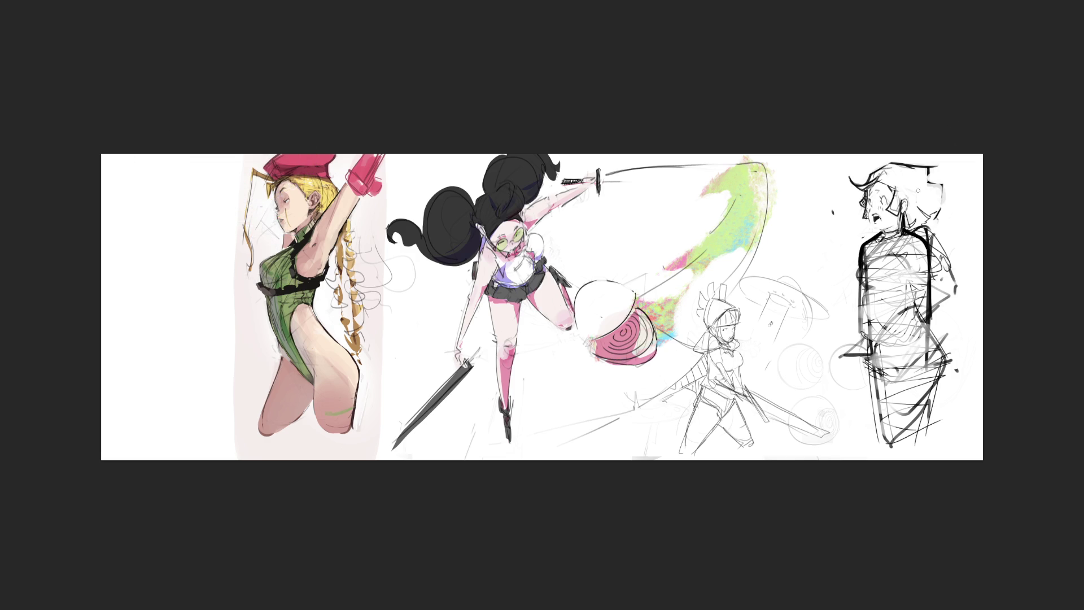
Step: Lighten the right figure's hair and shoulder lines and redraw both torso edges darker
mouse_move(917, 232)
left_mouse_down()
mouse_move(943, 226)
mouse_move(952, 271)
mouse_move(931, 330)
left_mouse_up()
left_click_drag(861, 245, 858, 290)
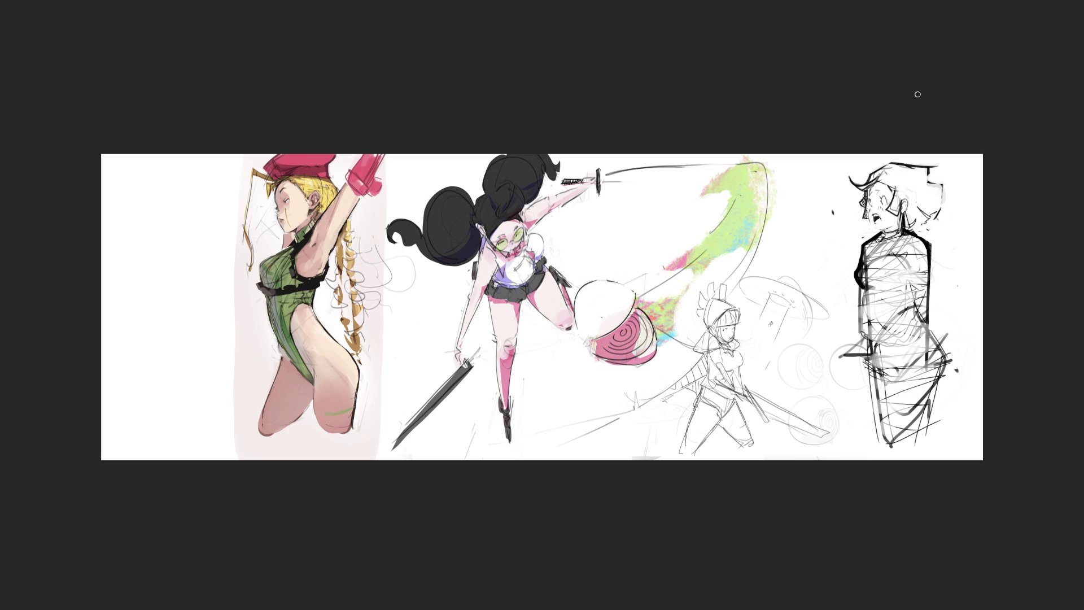
left_click_drag(860, 286, 884, 443)
key("ctrl+z")
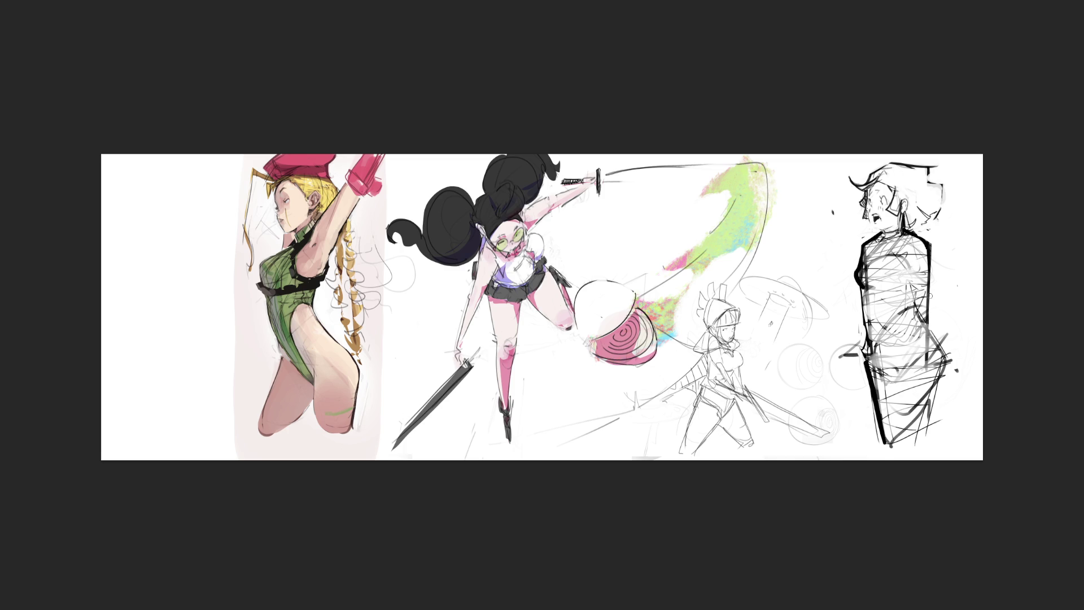
mouse_move(929, 255)
left_mouse_down()
mouse_move(943, 382)
mouse_move(927, 452)
mouse_move(906, 452)
left_mouse_up()
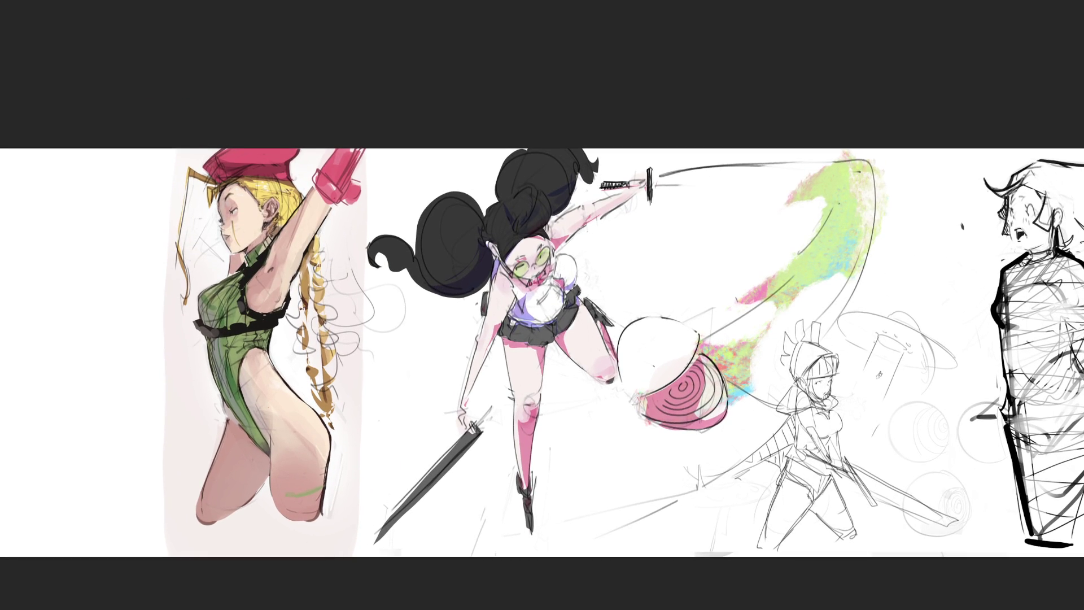
Step: Shift the blonde figure further left, opening a gap before the sword girl
left_click_drag(275, 280, 112, 280)
key("Return")
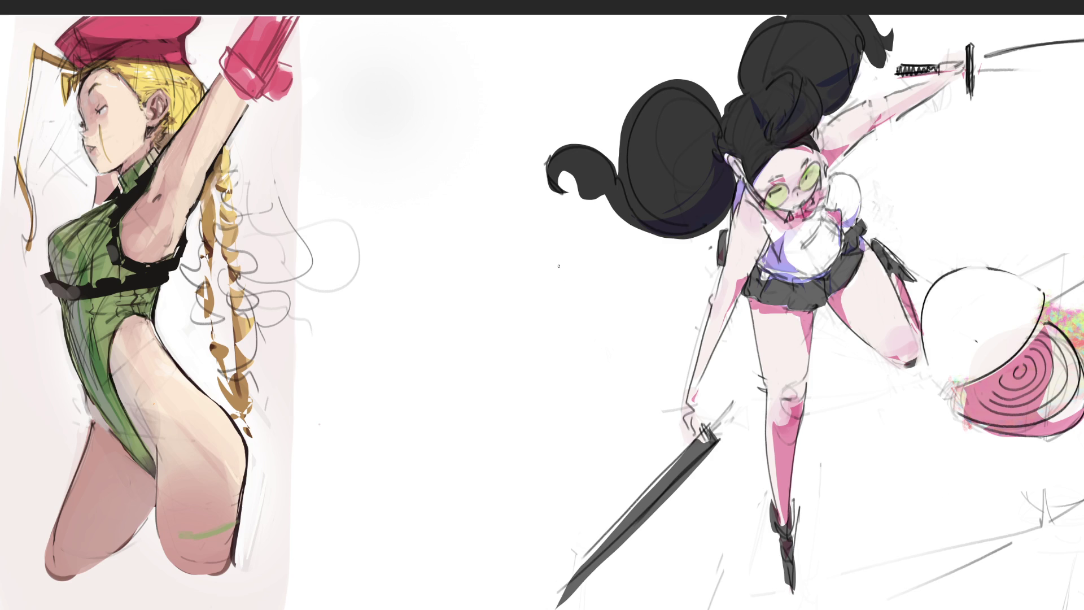
Step: Sketch the new girl's head in the gap, with eyes, ears, hair and jaw
mouse_move(423, 112)
left_mouse_down()
mouse_move(414, 73)
mouse_move(431, 54)
mouse_move(473, 131)
left_mouse_up()
mouse_move(416, 75)
left_mouse_down()
mouse_move(445, 134)
mouse_move(474, 125)
left_mouse_up()
left_click_drag(423, 97, 480, 102)
mouse_move(418, 56)
left_mouse_down()
mouse_move(456, 30)
mouse_move(397, 119)
left_mouse_up()
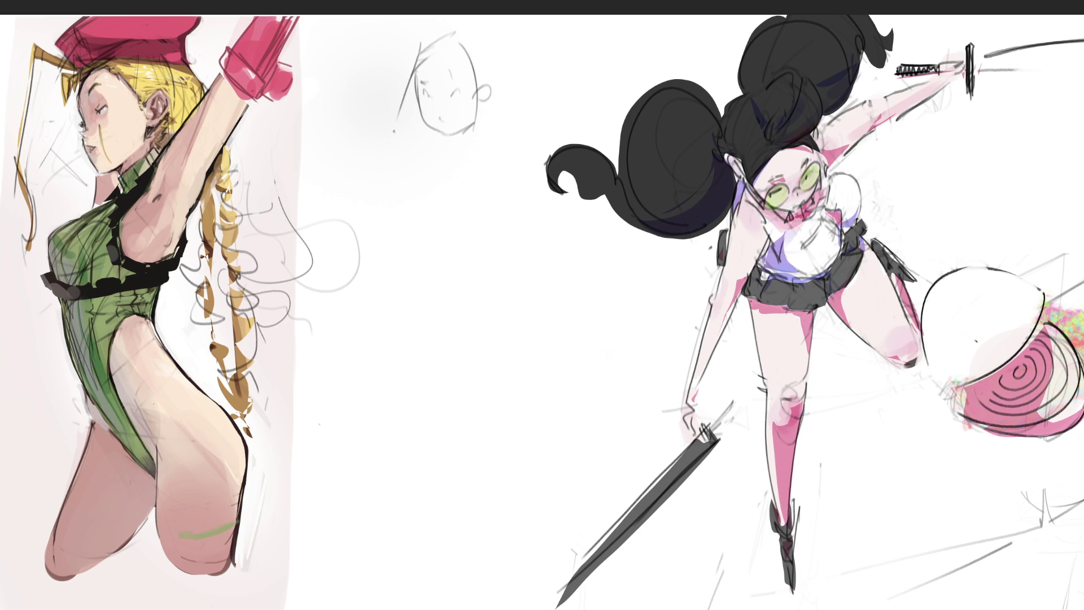
left_click_drag(457, 40, 465, 171)
mouse_move(479, 30)
left_mouse_down()
mouse_move(497, 68)
mouse_move(501, 156)
mouse_move(527, 193)
left_mouse_up()
mouse_move(417, 84)
left_mouse_down()
mouse_move(395, 157)
mouse_move(423, 185)
left_mouse_up()
left_click_drag(433, 179, 438, 197)
mouse_move(473, 133)
left_mouse_down()
mouse_move(421, 157)
mouse_move(442, 165)
mouse_move(468, 154)
mouse_move(428, 161)
left_mouse_up()
Step: Rough in her shoulders and torso outline with diagonal and side lines
mouse_move(419, 129)
left_mouse_down()
mouse_move(404, 159)
mouse_move(506, 201)
left_mouse_up()
left_click_drag(504, 161, 531, 260)
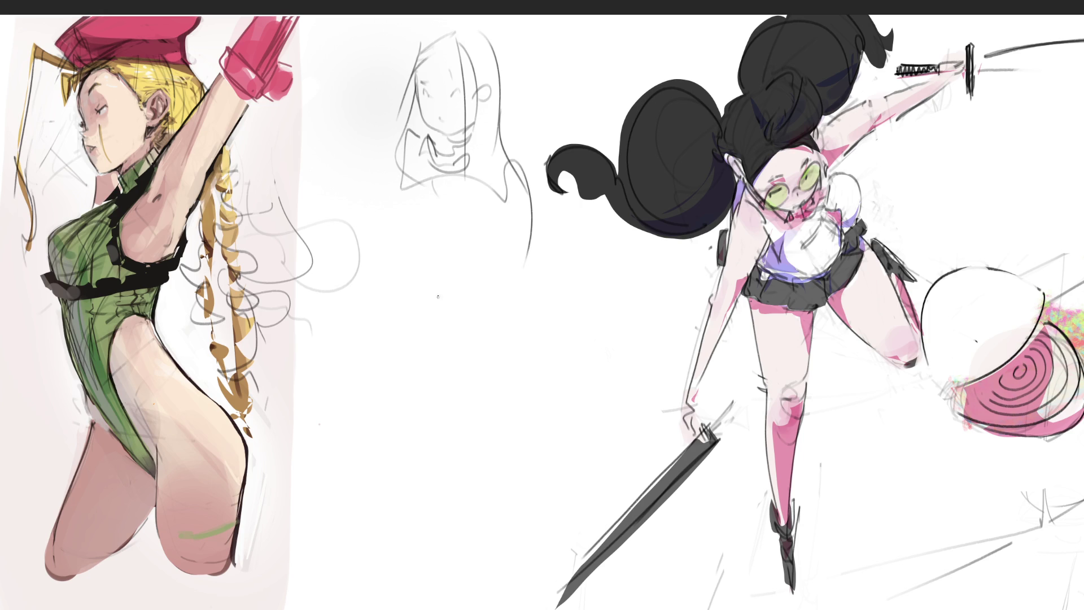
left_click_drag(386, 234, 473, 265)
mouse_move(392, 233)
left_mouse_down()
mouse_move(481, 238)
mouse_move(511, 273)
left_mouse_up()
left_click_drag(465, 279, 518, 282)
mouse_move(406, 138)
left_mouse_down()
mouse_move(395, 300)
mouse_move(531, 308)
left_mouse_up()
left_click_drag(530, 308, 459, 346)
left_click_drag(489, 297, 438, 388)
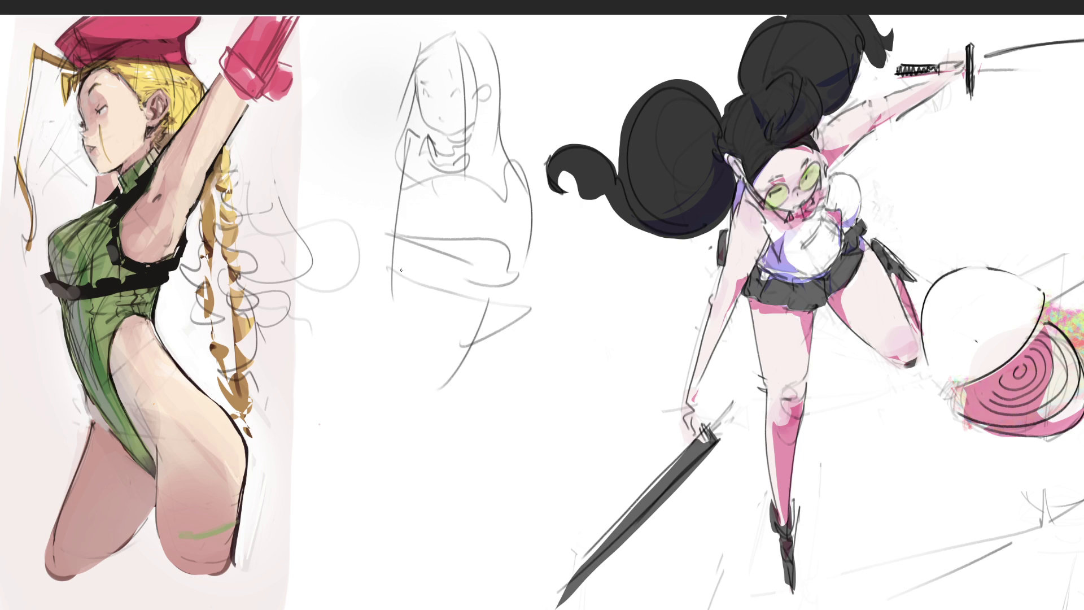
left_click_drag(408, 262, 364, 305)
mouse_move(365, 305)
left_mouse_down()
mouse_move(460, 342)
mouse_move(500, 325)
mouse_move(480, 455)
mouse_move(366, 357)
mouse_move(429, 473)
mouse_move(456, 480)
left_mouse_up()
Step: Extend the body lines into the legs and add strokes to the top and right of the hair
mouse_move(494, 312)
left_mouse_down()
mouse_move(485, 514)
mouse_move(500, 609)
left_mouse_up()
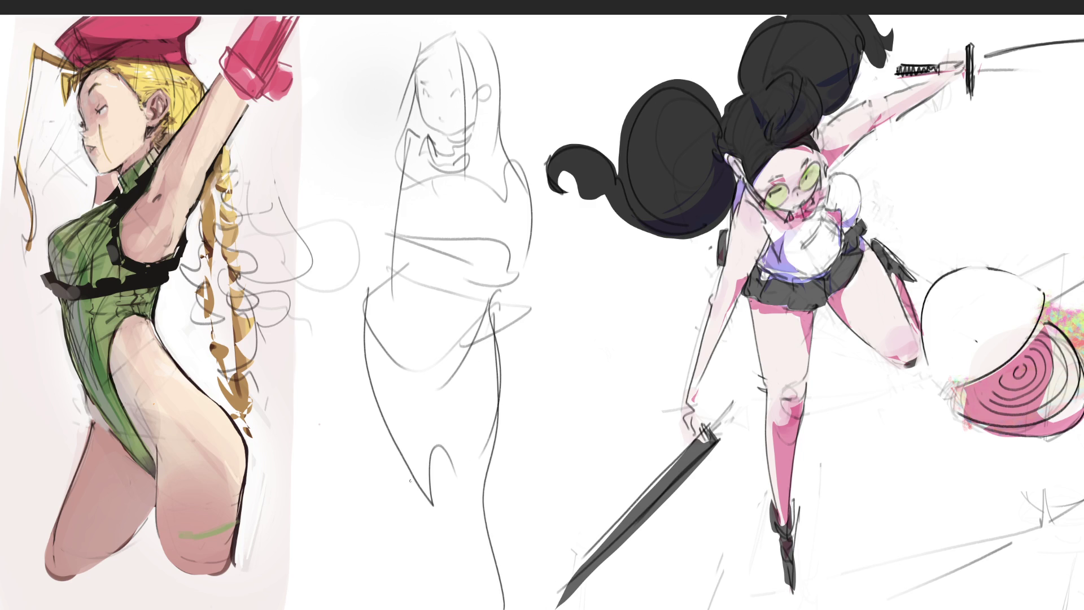
left_click_drag(409, 456, 406, 609)
left_click_drag(433, 508, 418, 562)
left_click_drag(427, 44, 446, 16)
left_click_drag(513, 48, 508, 102)
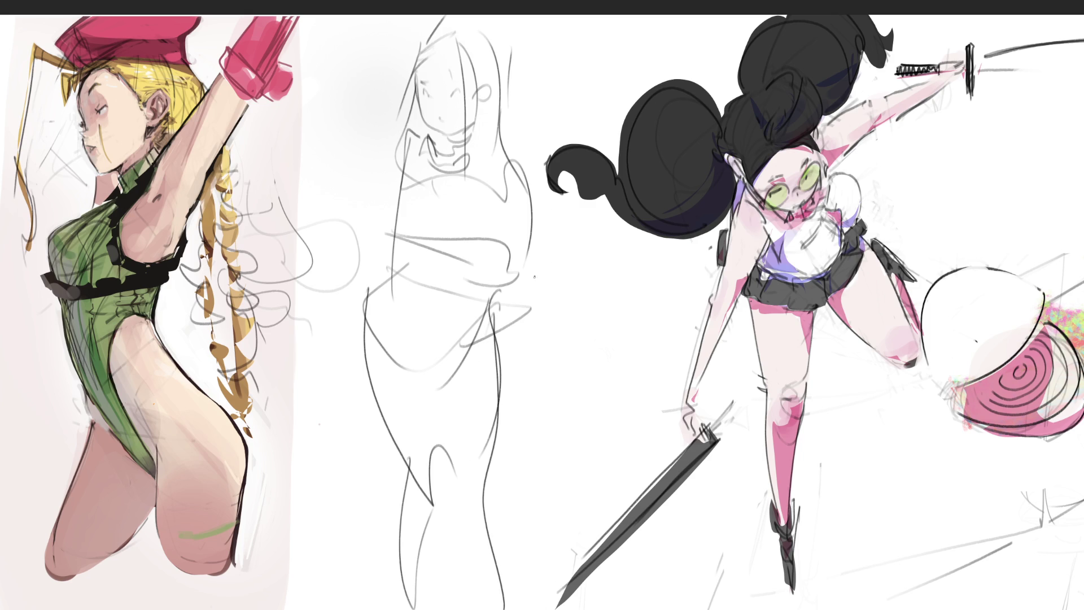
mouse_move(509, 282)
left_mouse_down()
mouse_move(490, 498)
mouse_move(511, 578)
left_mouse_up()
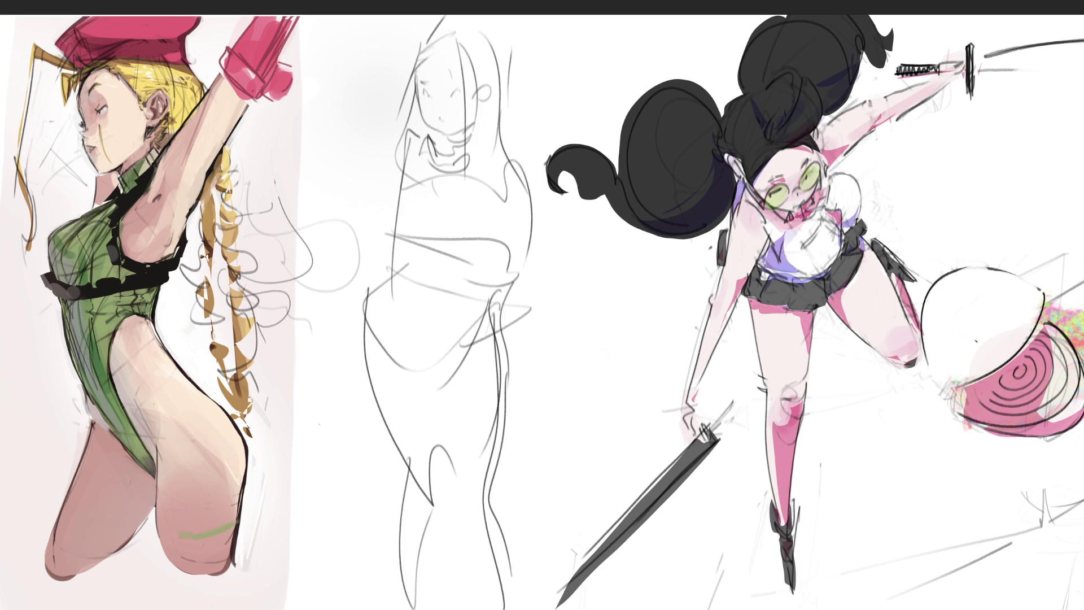
Step: Redraw the middle girl's eyes, mouth, left cheek and chin with a small pencil
mouse_move(565, 229)
left_mouse_down()
mouse_move(429, 169)
mouse_move(393, 119)
mouse_move(396, 395)
mouse_move(586, 607)
mouse_move(399, 400)
mouse_move(387, 121)
mouse_move(700, 570)
left_mouse_up()
key("ctrl+z")
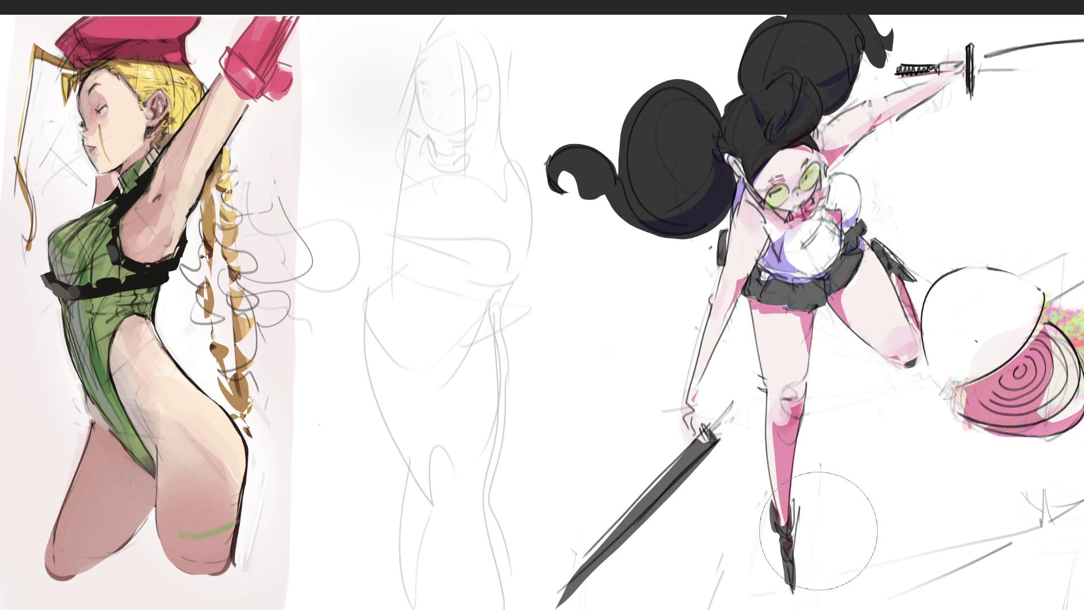
key("e")
left_click_drag(421, 97, 427, 95)
mouse_move(450, 98)
left_mouse_down()
mouse_move(460, 95)
mouse_move(455, 81)
left_mouse_up()
left_click_drag(432, 119, 437, 119)
left_click_drag(418, 103, 434, 129)
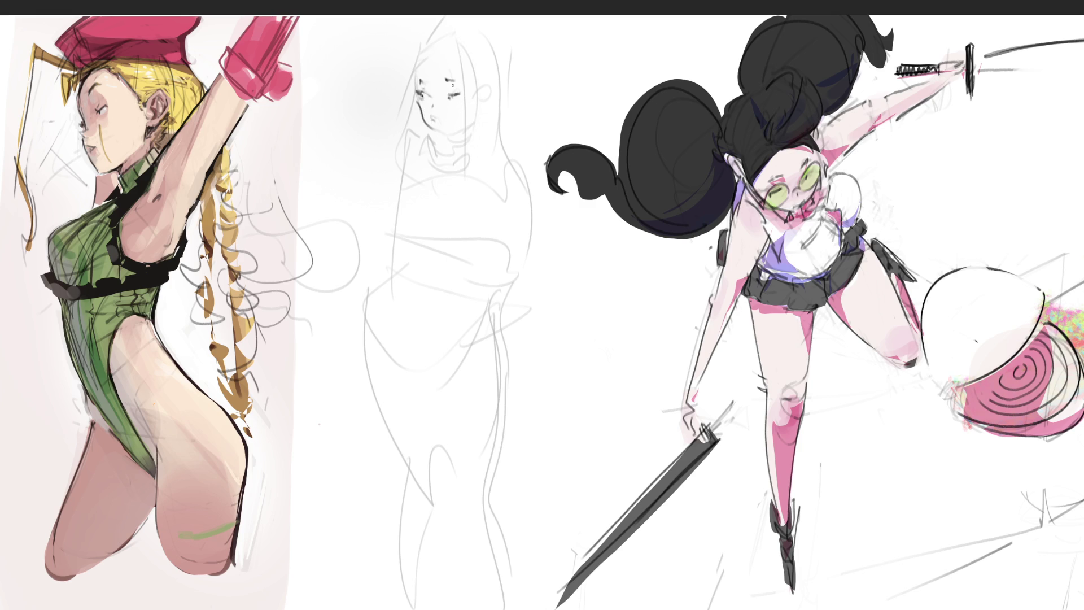
left_click_drag(436, 135, 464, 131)
Step: Draw her hair strands, ear and the left side of her face
mouse_move(453, 42)
left_mouse_down()
mouse_move(416, 68)
mouse_move(404, 129)
left_mouse_up()
left_click_drag(418, 72, 406, 136)
mouse_move(443, 32)
left_mouse_down()
mouse_move(421, 54)
mouse_move(475, 198)
left_mouse_up()
mouse_move(491, 85)
left_mouse_down()
mouse_move(500, 98)
mouse_move(486, 110)
left_mouse_up()
mouse_move(483, 48)
left_mouse_down()
mouse_move(479, 109)
mouse_move(498, 82)
mouse_move(500, 99)
mouse_move(490, 167)
left_mouse_up()
left_click_drag(501, 107, 493, 169)
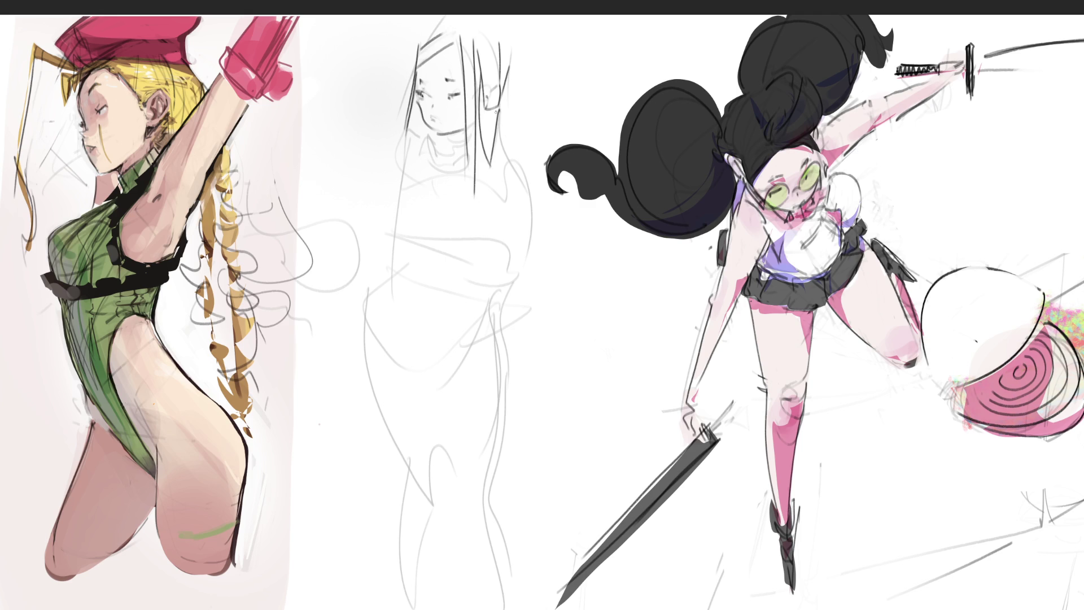
key("ctrl+z")
mouse_move(501, 108)
left_mouse_down()
mouse_move(492, 159)
mouse_move(515, 149)
mouse_move(524, 165)
left_mouse_up()
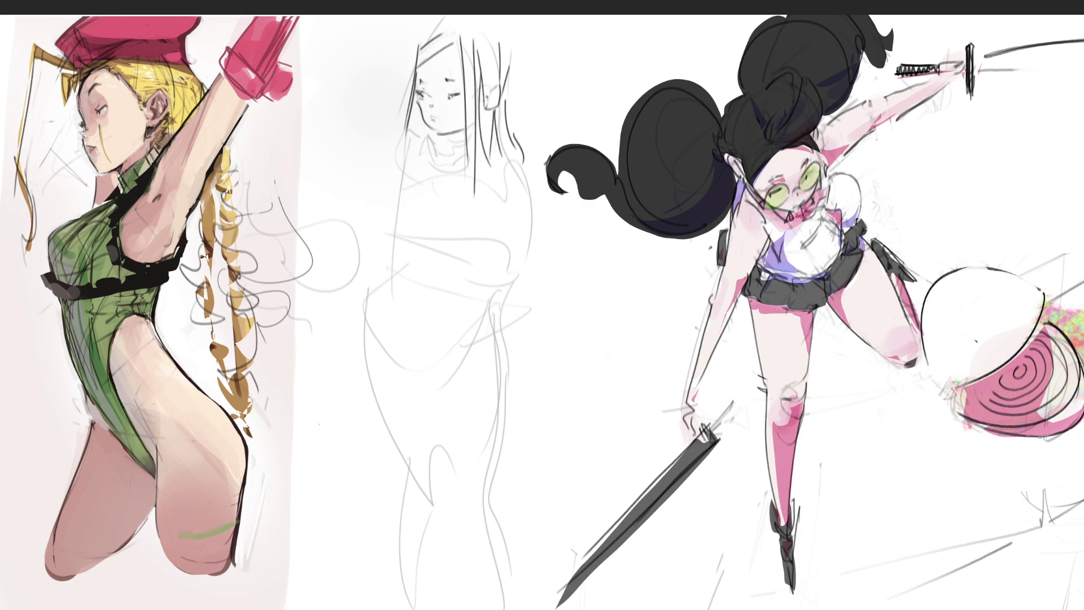
mouse_move(425, 110)
left_mouse_down()
mouse_move(421, 130)
mouse_move(465, 151)
mouse_move(427, 157)
mouse_move(441, 176)
mouse_move(460, 159)
mouse_move(470, 165)
mouse_move(400, 142)
mouse_move(395, 179)
left_mouse_up()
Step: Outline her shoulders, torso, right arm and clothing folds
mouse_move(393, 181)
left_mouse_down()
mouse_move(417, 180)
mouse_move(419, 240)
mouse_move(477, 245)
mouse_move(483, 186)
mouse_move(490, 243)
left_mouse_up()
mouse_move(502, 180)
left_mouse_down()
mouse_move(509, 171)
mouse_move(537, 218)
left_mouse_up()
mouse_move(507, 221)
left_mouse_down()
mouse_move(532, 218)
mouse_move(523, 257)
left_mouse_up()
left_click_drag(398, 179, 398, 199)
mouse_move(392, 247)
left_mouse_down()
mouse_move(486, 276)
mouse_move(489, 243)
left_mouse_up()
left_click_drag(489, 242, 497, 281)
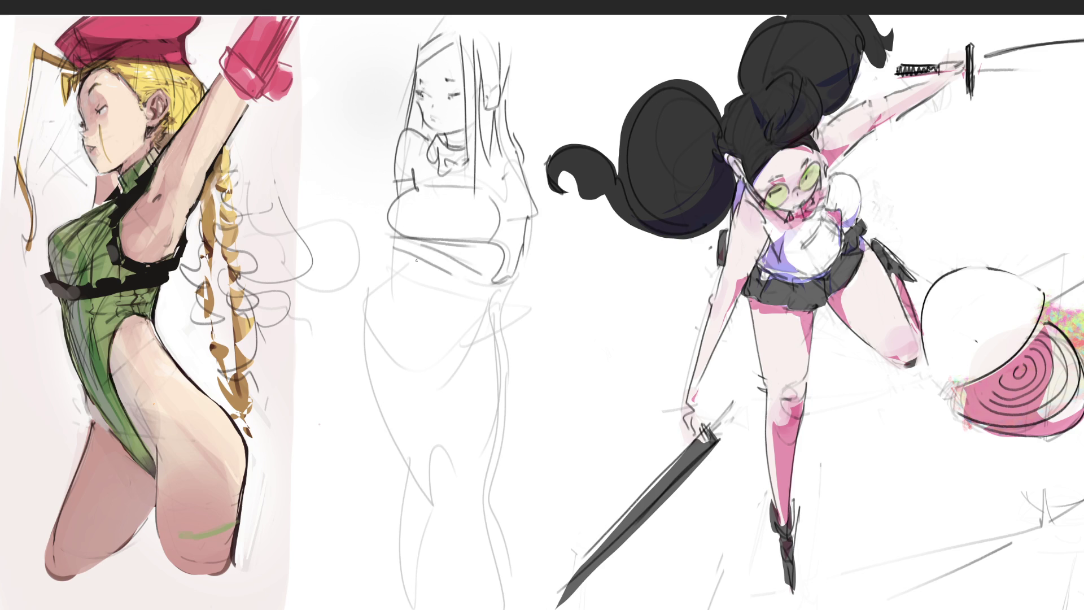
mouse_move(403, 253)
left_mouse_down()
mouse_move(430, 269)
mouse_move(505, 247)
mouse_move(462, 287)
mouse_move(510, 267)
mouse_move(494, 286)
left_mouse_up()
Step: Outline her waist, hips, skirt and legs, then fade the whole sketch to light grey
left_click_drag(372, 238, 396, 236)
mouse_move(382, 250)
left_mouse_down()
mouse_move(431, 295)
mouse_move(485, 301)
left_mouse_up()
mouse_move(401, 274)
left_mouse_down()
mouse_move(397, 286)
mouse_move(497, 291)
left_mouse_up()
mouse_move(390, 283)
left_mouse_down()
mouse_move(377, 332)
mouse_move(402, 366)
mouse_move(407, 355)
left_mouse_up()
left_click_drag(407, 367, 475, 363)
mouse_move(505, 300)
left_mouse_down()
mouse_move(514, 338)
mouse_move(485, 365)
mouse_move(496, 503)
left_mouse_up()
left_click_drag(366, 326, 424, 507)
left_click_drag(433, 373, 439, 525)
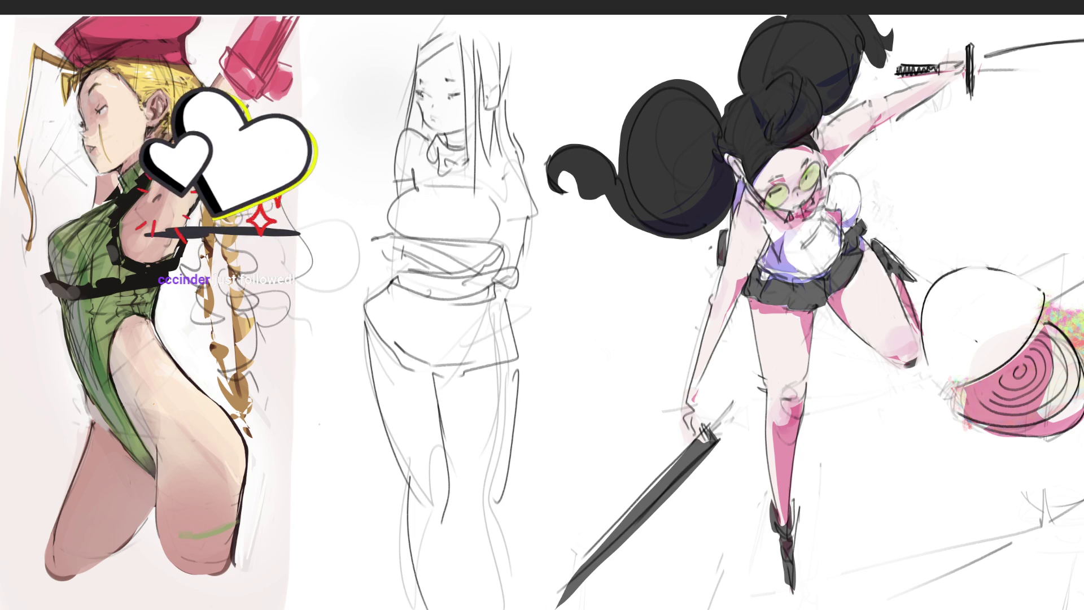
mouse_move(446, 460)
left_mouse_down()
mouse_move(468, 514)
mouse_move(504, 558)
left_mouse_up()
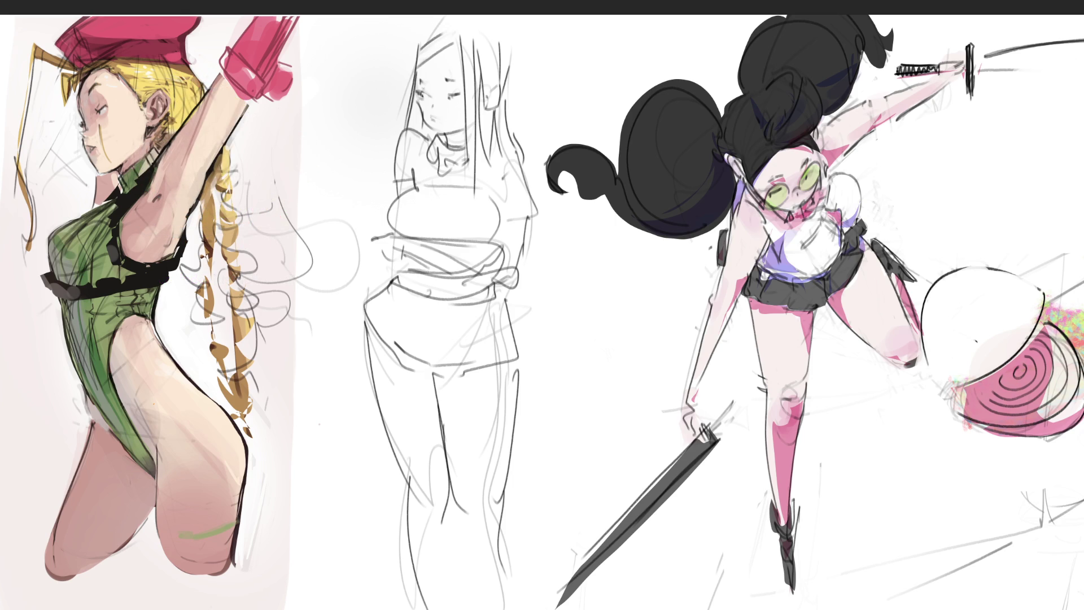
left_click_drag(452, 34, 451, 599)
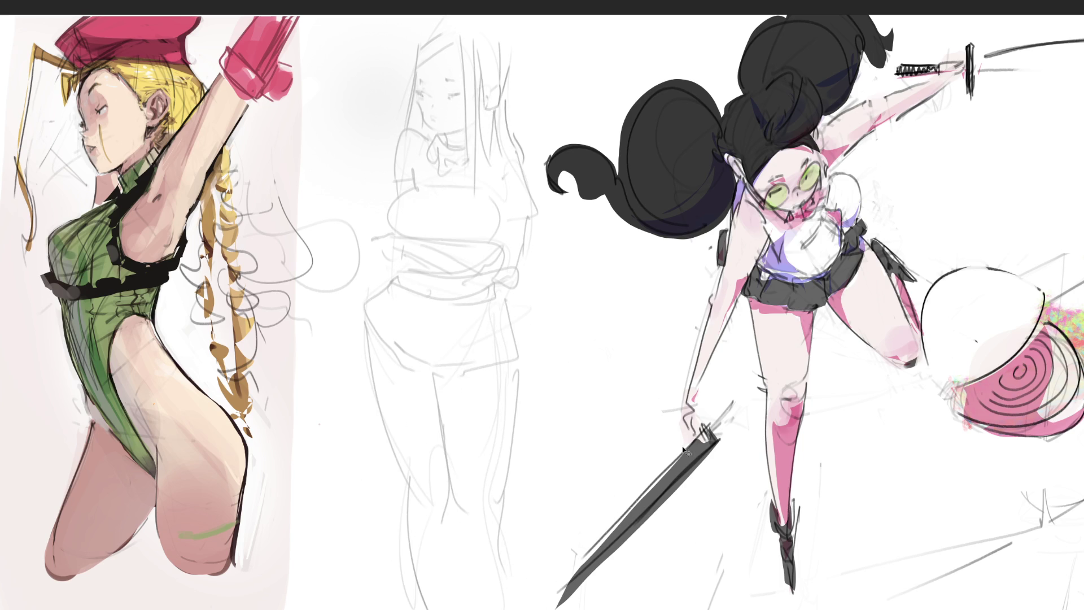
Step: Scale the middle sketch down slightly about its centre
key("ctrl+t")
mouse_move(451, 15)
left_mouse_down()
mouse_move(457, 118)
mouse_move(455, 99)
left_mouse_up()
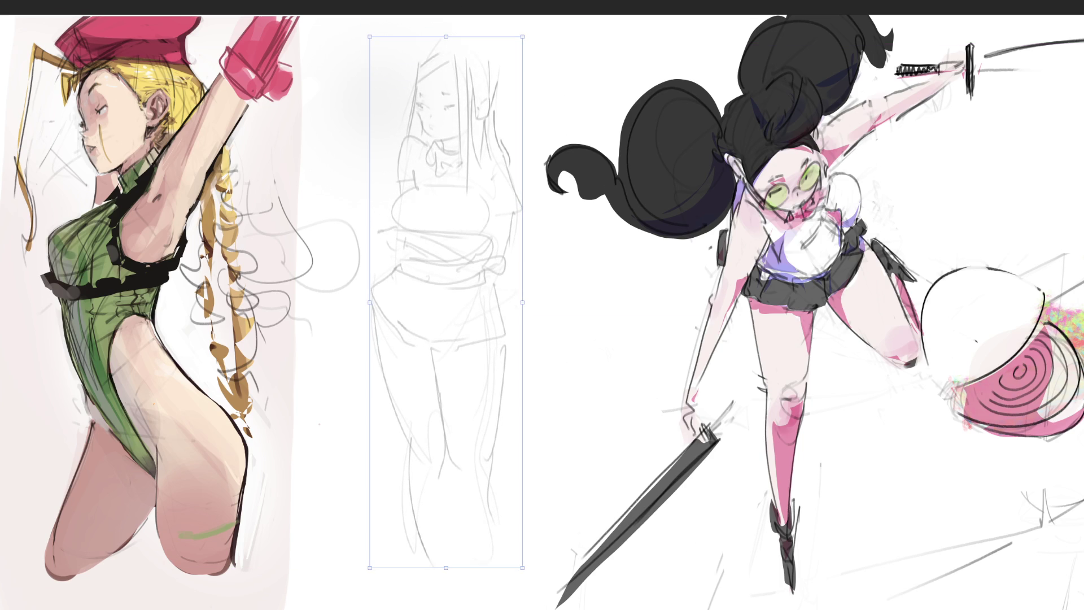
key("Return")
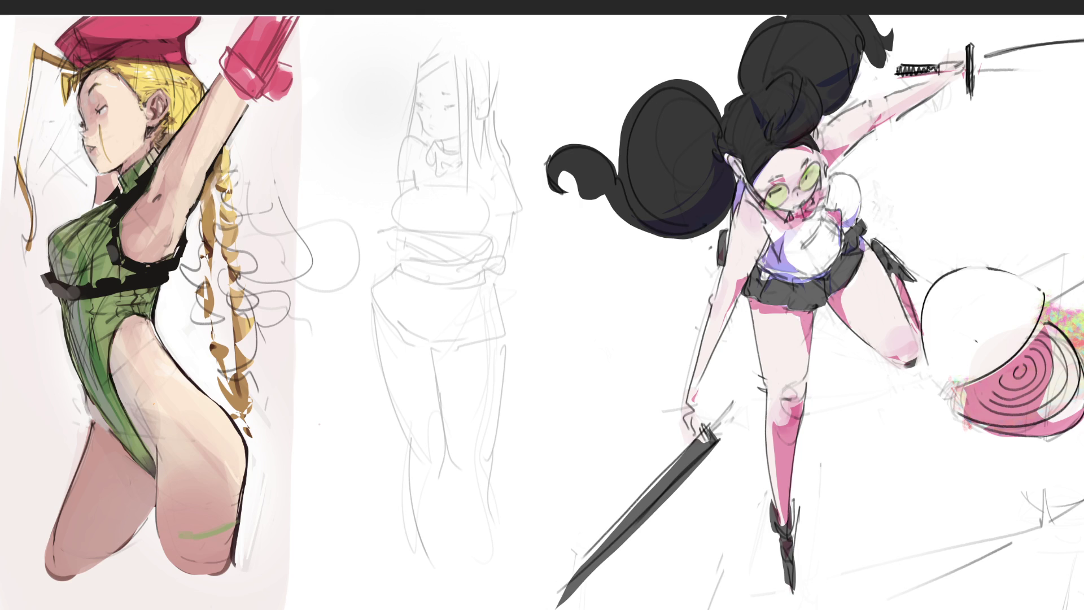
Step: Draw rectangular glasses with both lenses and a temple arm
mouse_move(410, 100)
left_mouse_down()
mouse_move(414, 116)
mouse_move(435, 118)
mouse_move(457, 94)
left_mouse_up()
left_click_drag(455, 96, 455, 119)
mouse_move(460, 106)
left_mouse_down()
mouse_move(484, 100)
mouse_move(449, 106)
mouse_move(446, 66)
mouse_move(413, 87)
mouse_move(452, 45)
mouse_move(463, 96)
left_mouse_up()
Step: Ink the middle girl's bangs, top of head and long hair strands, and darken her left cheek
left_click_drag(471, 62, 482, 81)
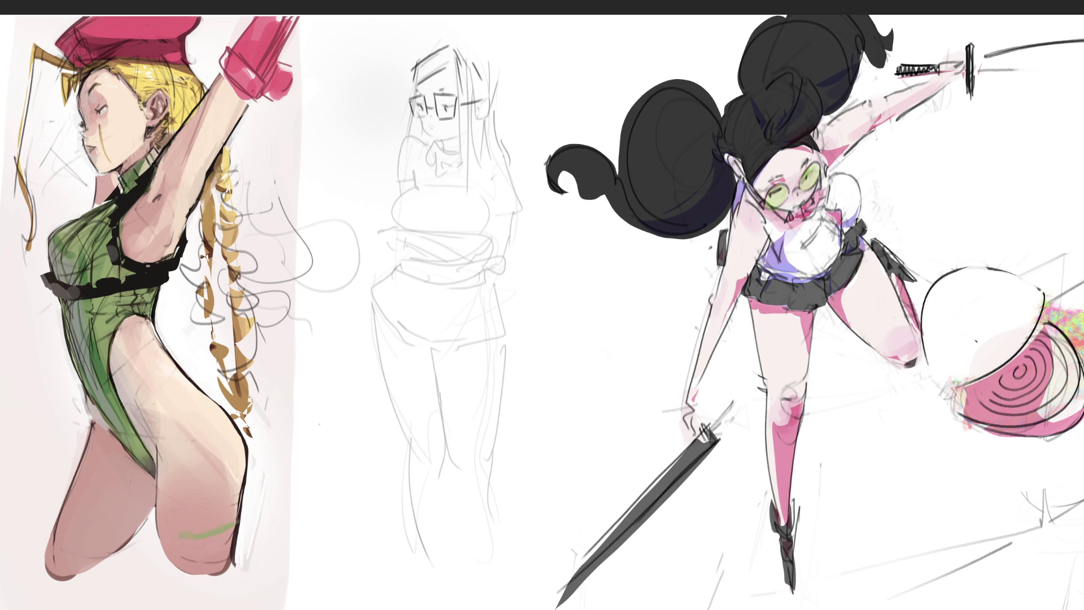
mouse_move(418, 58)
left_mouse_down()
mouse_move(493, 28)
mouse_move(497, 81)
left_mouse_up()
left_click_drag(506, 44, 509, 95)
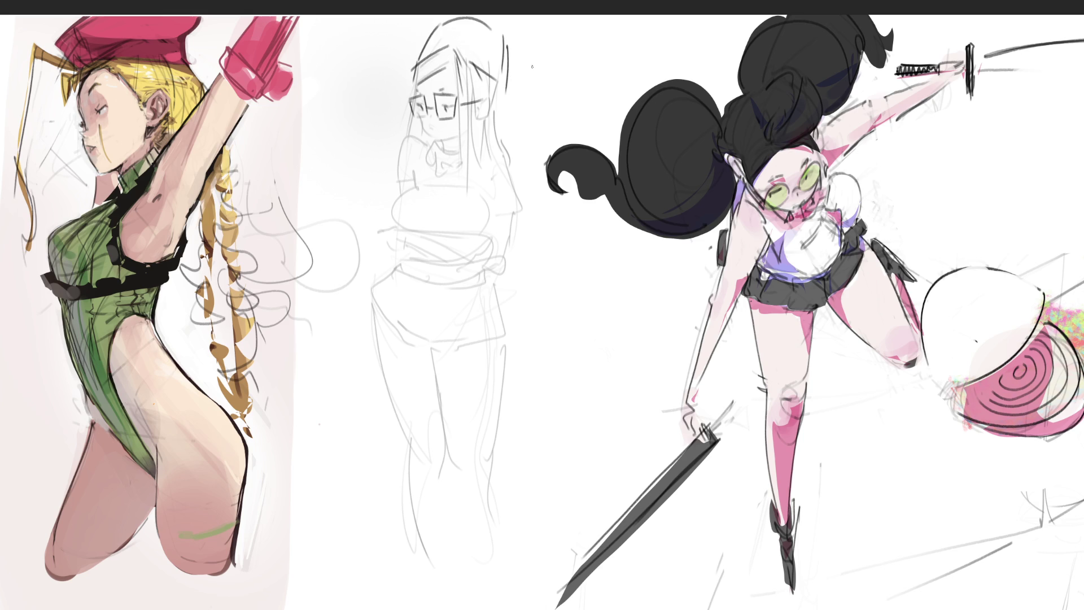
key("ctrl+z")
key("ctrl+z")
key("ctrl+z")
left_click_drag(423, 55, 469, 32)
mouse_move(479, 34)
left_mouse_down()
mouse_move(493, 57)
mouse_move(494, 107)
left_mouse_up()
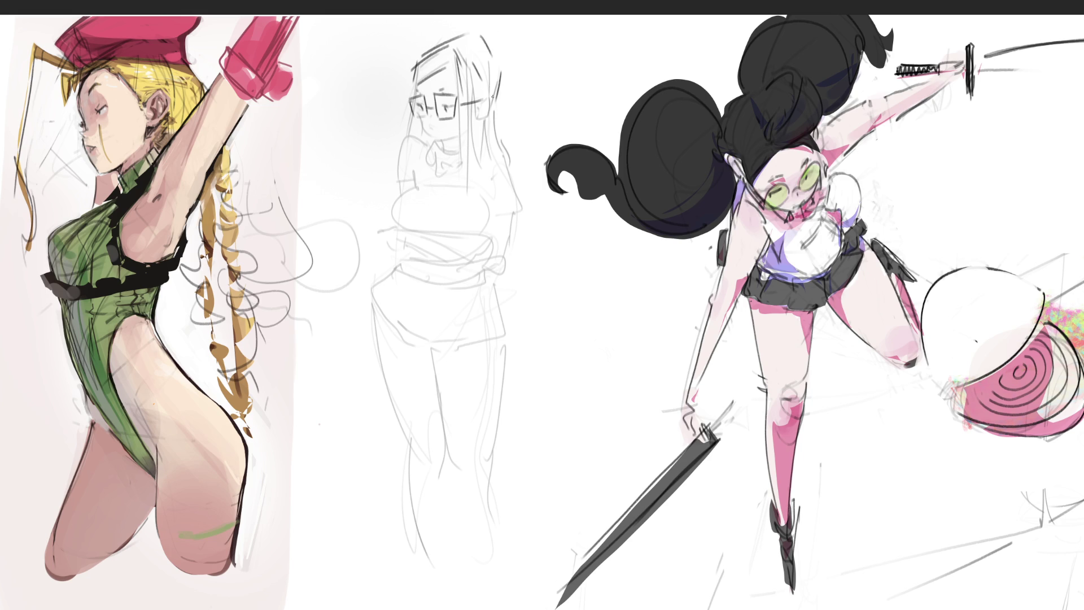
mouse_move(460, 62)
left_mouse_down()
mouse_move(465, 195)
mouse_move(473, 96)
mouse_move(473, 164)
left_mouse_up()
mouse_move(475, 83)
left_mouse_down()
mouse_move(482, 148)
mouse_move(489, 111)
mouse_move(478, 120)
mouse_move(480, 169)
left_mouse_up()
left_click_drag(483, 116, 488, 151)
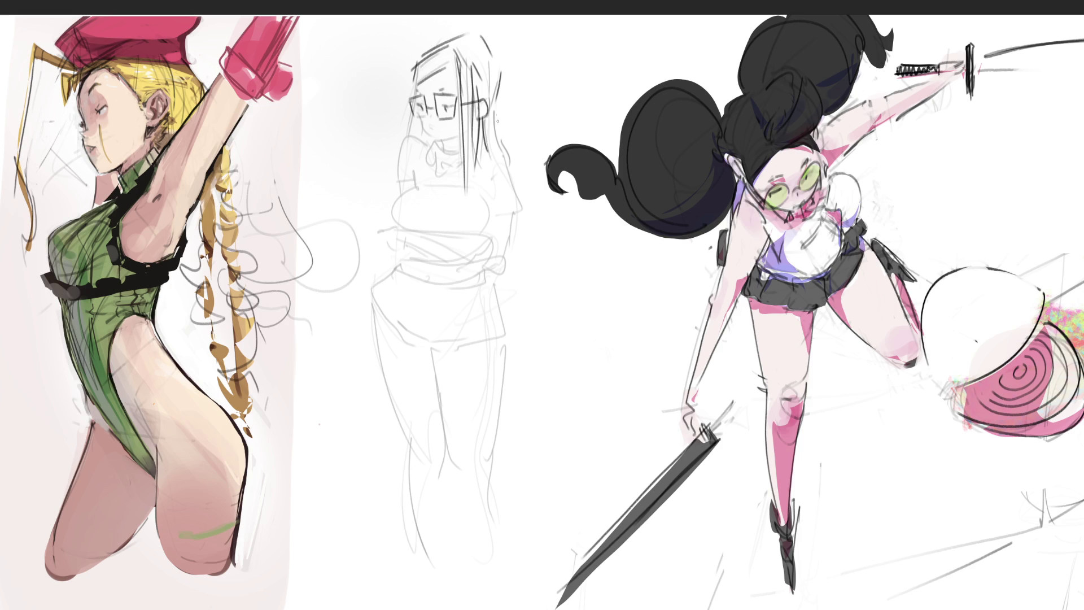
left_click_drag(497, 62, 503, 156)
left_click_drag(416, 113, 412, 135)
Step: Draw her jaw, shirt collar and tie, chest underside and right side of the body
mouse_move(432, 140)
left_mouse_down()
mouse_move(452, 138)
mouse_move(450, 154)
left_mouse_up()
key("ctrl+z")
mouse_move(434, 146)
left_mouse_down()
mouse_move(430, 165)
mouse_move(444, 148)
mouse_move(455, 175)
mouse_move(462, 156)
mouse_move(446, 189)
left_mouse_up()
mouse_move(445, 168)
left_mouse_down()
mouse_move(452, 192)
mouse_move(453, 172)
mouse_move(419, 138)
mouse_move(406, 177)
mouse_move(393, 180)
mouse_move(412, 223)
mouse_move(489, 219)
mouse_move(490, 206)
left_mouse_up()
mouse_move(490, 203)
left_mouse_down()
mouse_move(456, 237)
mouse_move(482, 234)
left_mouse_up()
mouse_move(484, 190)
left_mouse_down()
mouse_move(486, 179)
mouse_move(489, 198)
mouse_move(507, 203)
mouse_move(511, 253)
left_mouse_up()
key("ctrl+z")
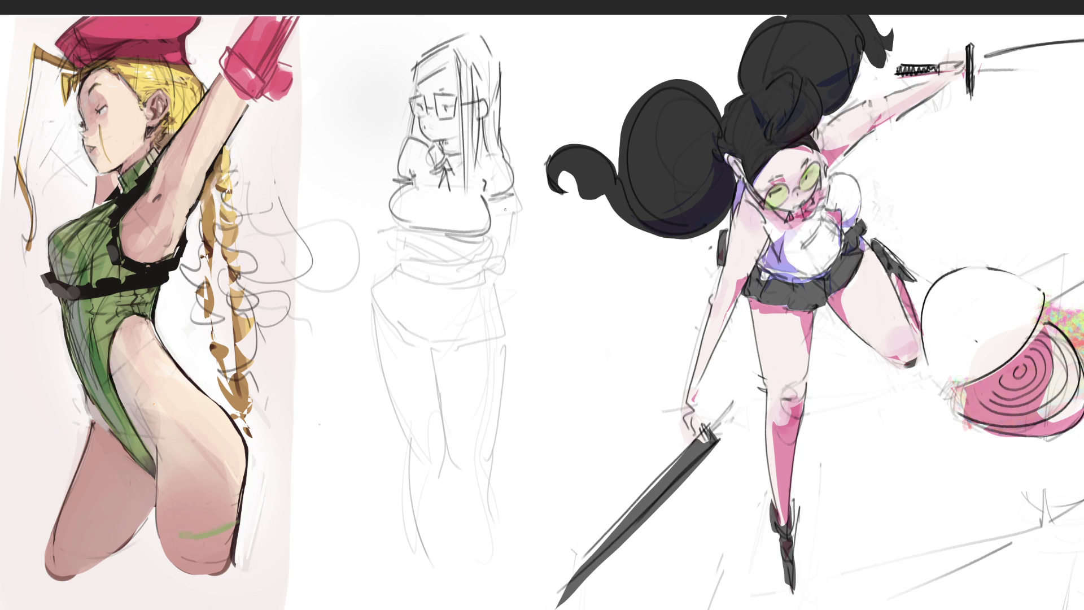
left_click_drag(506, 195, 501, 260)
Step: Draw the hand on her hip, left arm and chest lines, and the waistline
mouse_move(411, 226)
left_mouse_down()
mouse_move(379, 248)
mouse_move(397, 248)
left_mouse_up()
mouse_move(380, 245)
left_mouse_down()
mouse_move(381, 253)
mouse_move(389, 214)
left_mouse_up()
left_click_drag(399, 173, 398, 210)
mouse_move(420, 248)
left_mouse_down()
mouse_move(392, 255)
mouse_move(484, 258)
mouse_move(452, 260)
mouse_move(505, 274)
mouse_move(498, 255)
left_mouse_up()
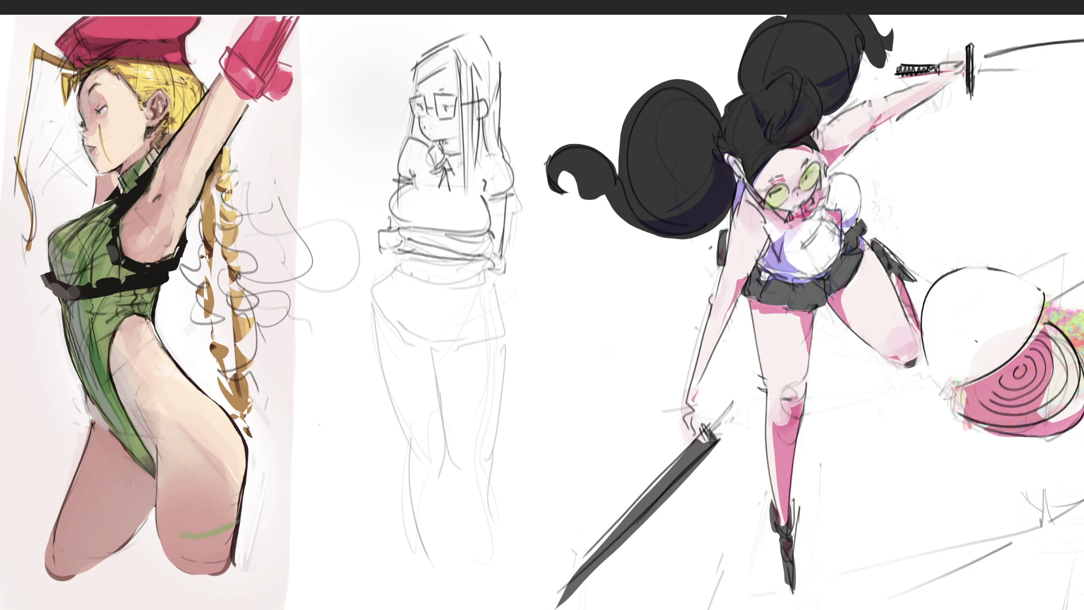
left_click_drag(411, 248, 397, 260)
mouse_move(405, 261)
left_mouse_down()
mouse_move(488, 267)
mouse_move(408, 262)
left_mouse_up()
mouse_move(444, 176)
left_mouse_down()
mouse_move(442, 193)
mouse_move(454, 195)
mouse_move(432, 225)
mouse_move(440, 231)
left_mouse_up()
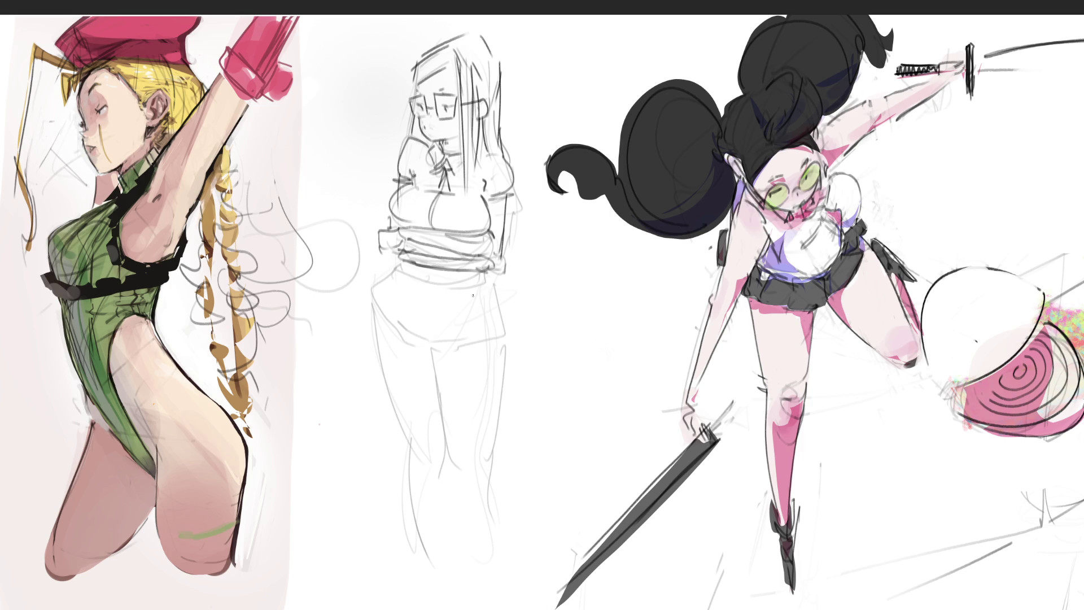
left_click_drag(406, 260, 478, 276)
mouse_move(406, 272)
left_mouse_down()
mouse_move(452, 287)
mouse_move(484, 276)
left_mouse_up()
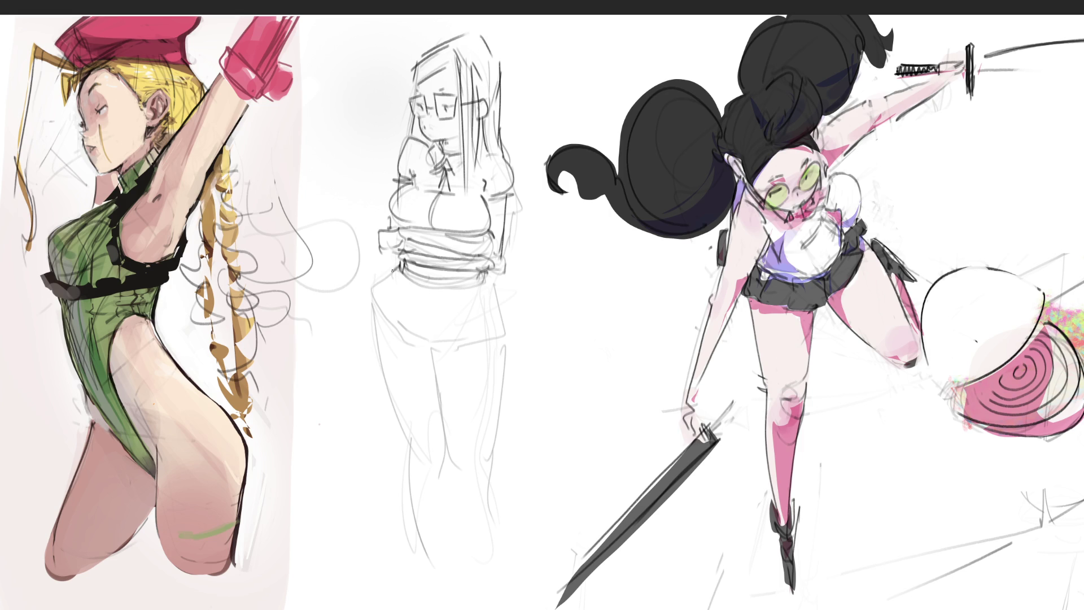
Step: Draw the middle girl's hip curves, waist strokes and pleated skirt outline in dark pencil
mouse_move(392, 270)
left_mouse_down()
mouse_move(372, 309)
mouse_move(432, 345)
left_mouse_up()
mouse_move(394, 315)
left_mouse_down()
mouse_move(425, 342)
mouse_move(452, 346)
left_mouse_up()
left_click_drag(490, 279, 505, 310)
mouse_move(438, 346)
left_mouse_down()
mouse_move(505, 339)
mouse_move(501, 293)
mouse_move(507, 331)
left_mouse_up()
left_click_drag(425, 284, 437, 340)
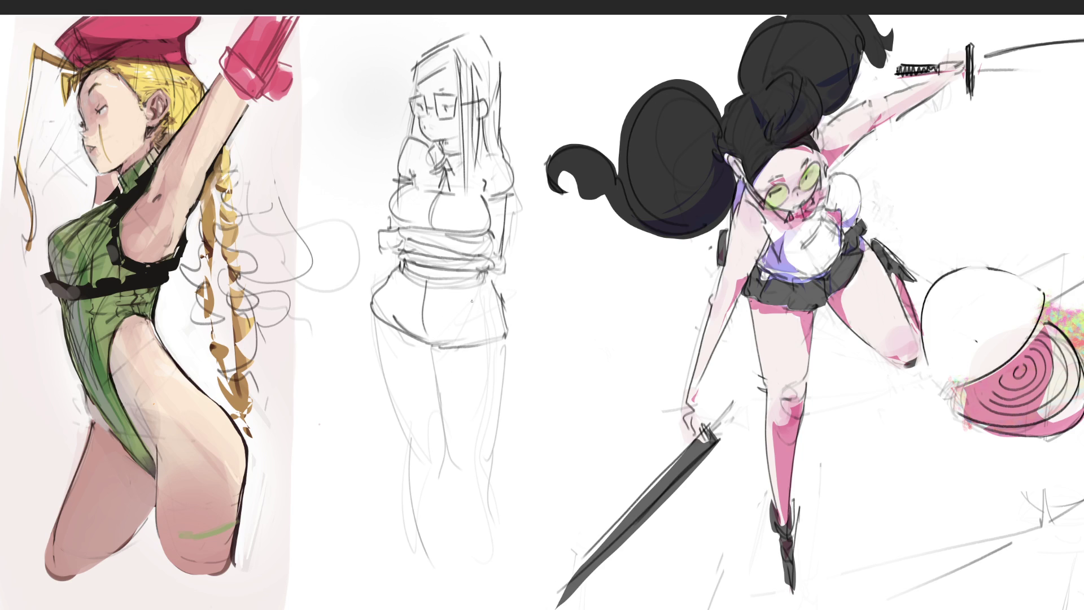
mouse_move(450, 286)
left_mouse_down()
mouse_move(478, 285)
mouse_move(495, 305)
left_mouse_up()
left_click_drag(393, 269, 404, 286)
left_click_drag(470, 287, 473, 338)
left_click_drag(402, 289, 392, 325)
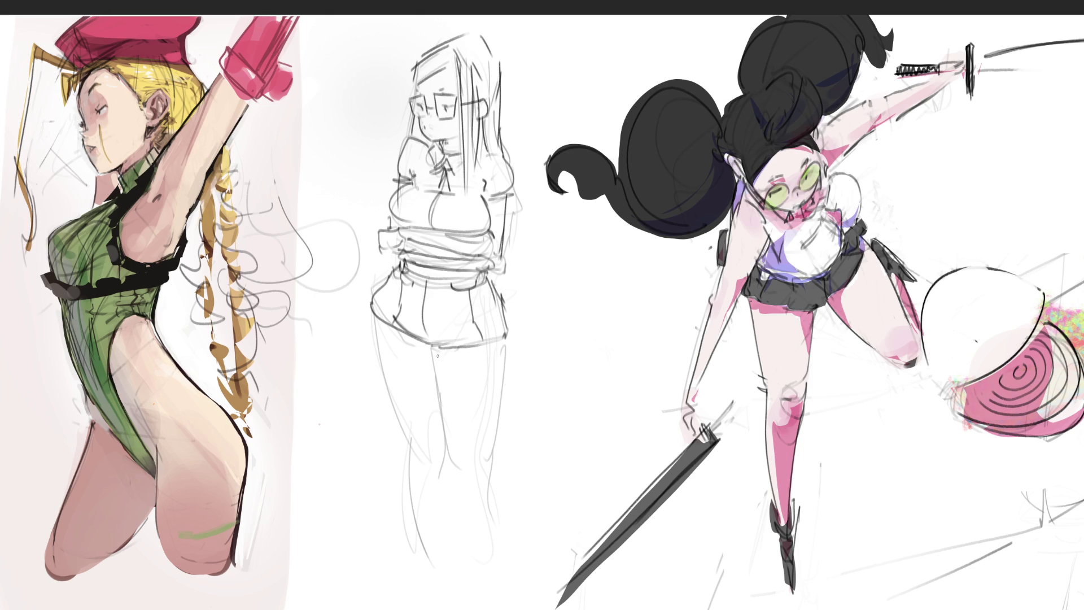
mouse_move(432, 345)
left_mouse_down()
mouse_move(435, 367)
mouse_move(433, 353)
left_mouse_up()
Step: Draw her left leg and inner-thigh line, redoing the strokes until they sit right
left_click_drag(370, 316, 404, 436)
key("ctrl+z")
left_click_drag(373, 317, 419, 437)
key("ctrl+z")
mouse_move(370, 310)
left_mouse_down()
mouse_move(418, 455)
mouse_move(447, 446)
left_mouse_up()
left_click_drag(434, 346, 446, 465)
key("ctrl+z")
left_click_drag(440, 419, 446, 460)
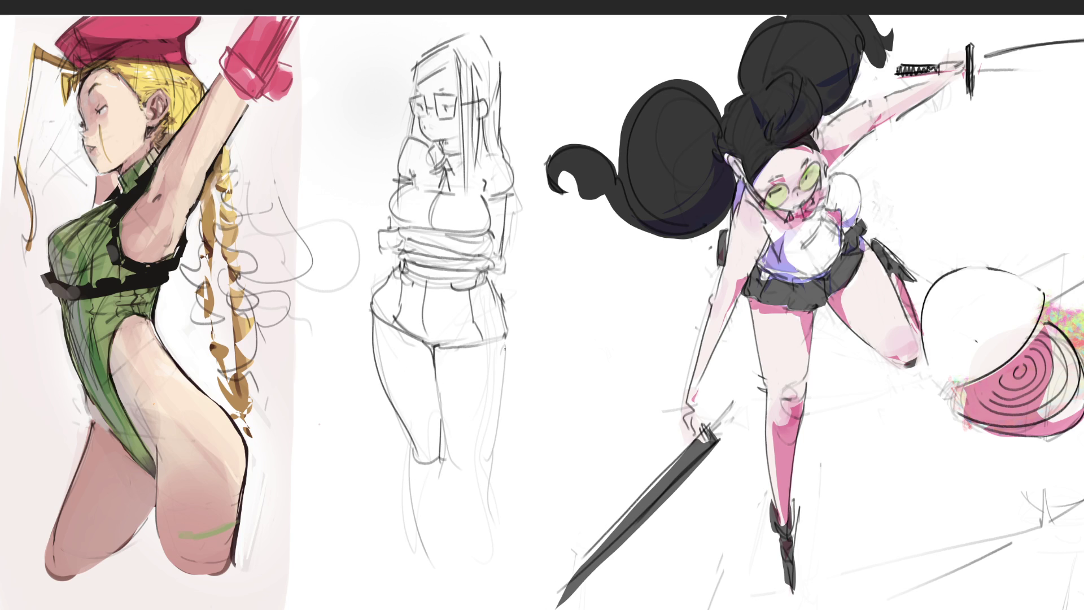
Step: Outline the right leg and both lower legs down to the canvas bottom, with short feet strokes
left_click_drag(505, 344, 460, 466)
left_click_drag(503, 377, 470, 572)
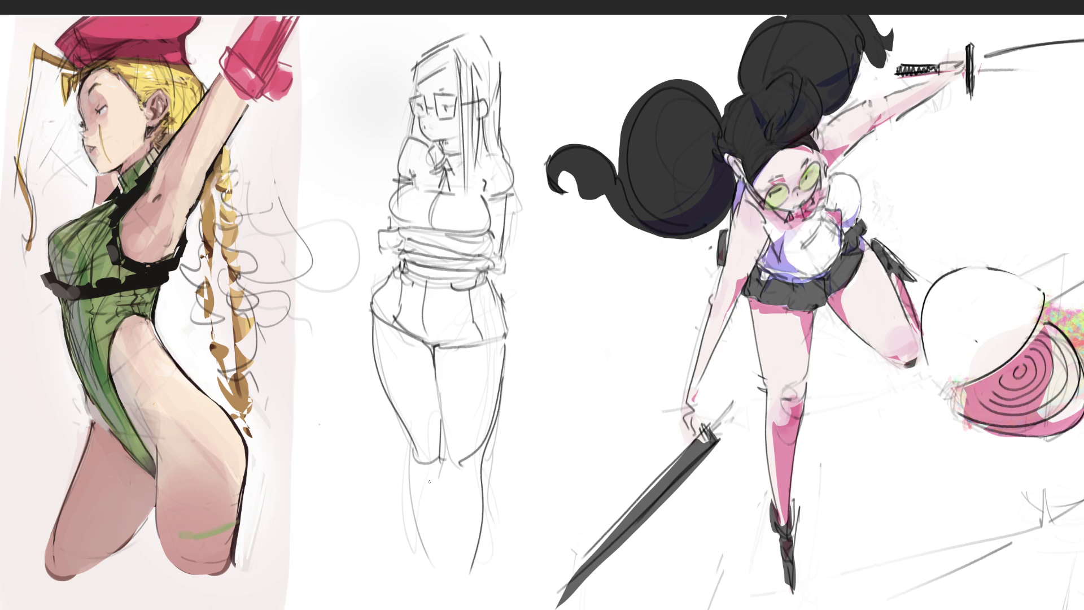
left_click_drag(397, 416, 443, 605)
key("ctrl+z")
left_click_drag(402, 436, 455, 608)
mouse_move(438, 412)
left_mouse_down()
mouse_move(440, 486)
mouse_move(454, 485)
left_mouse_up()
mouse_move(441, 442)
left_mouse_down()
mouse_move(434, 502)
mouse_move(455, 609)
left_mouse_up()
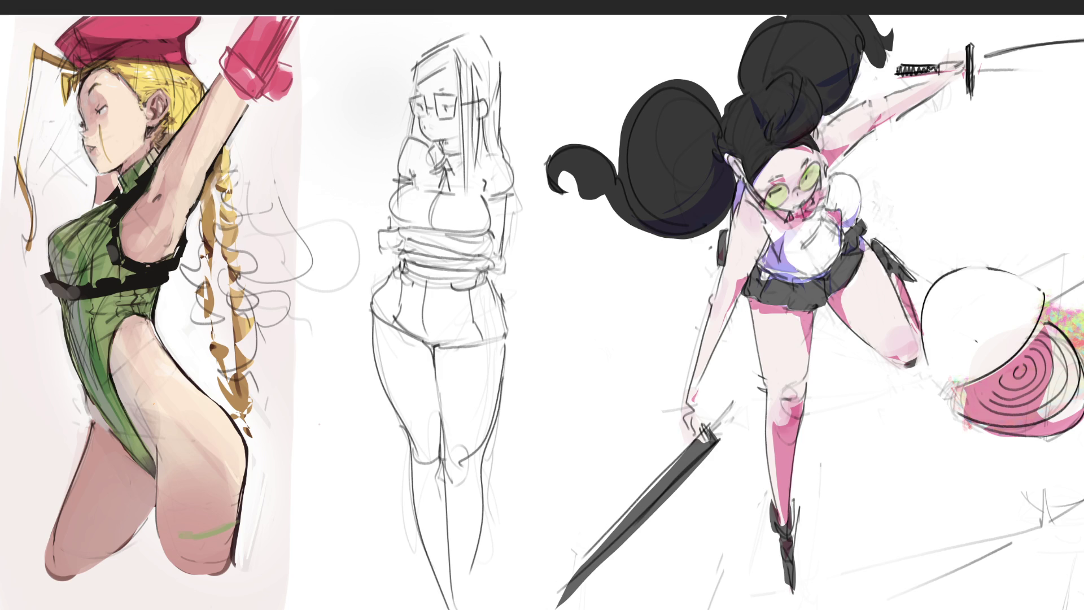
left_click_drag(485, 464, 486, 609)
key("ctrl+z")
left_click_drag(487, 479, 481, 609)
left_click_drag(443, 609, 471, 600)
key("ctrl+t")
Step: Shrink and reposition the middle figure, then sketch her ankles and feet
mouse_move(449, 29)
left_mouse_down()
mouse_move(448, 97)
mouse_move(446, 74)
mouse_move(377, 3)
left_mouse_up()
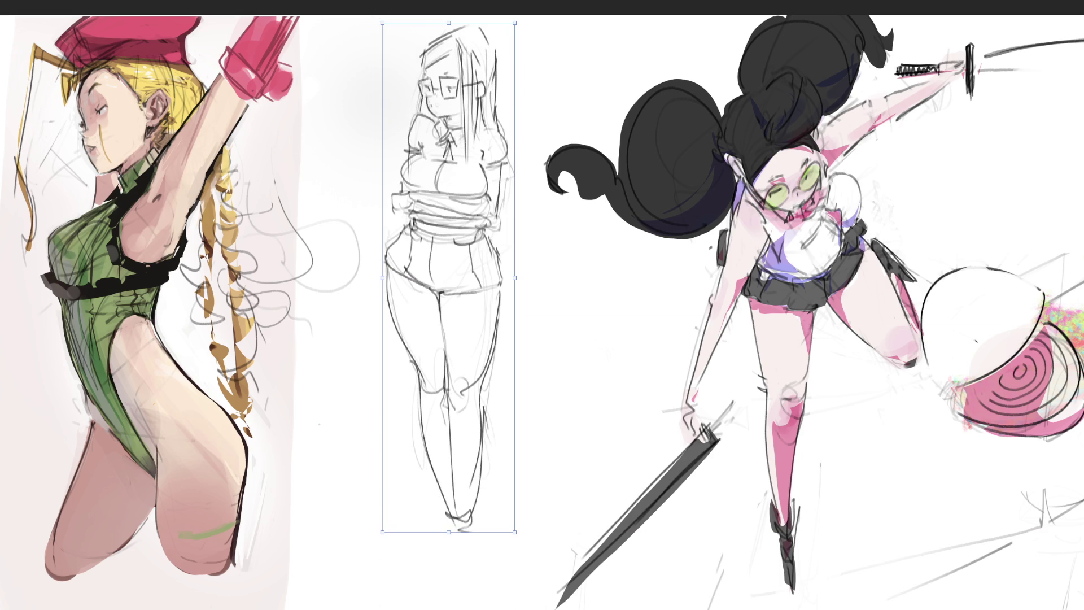
key("Return")
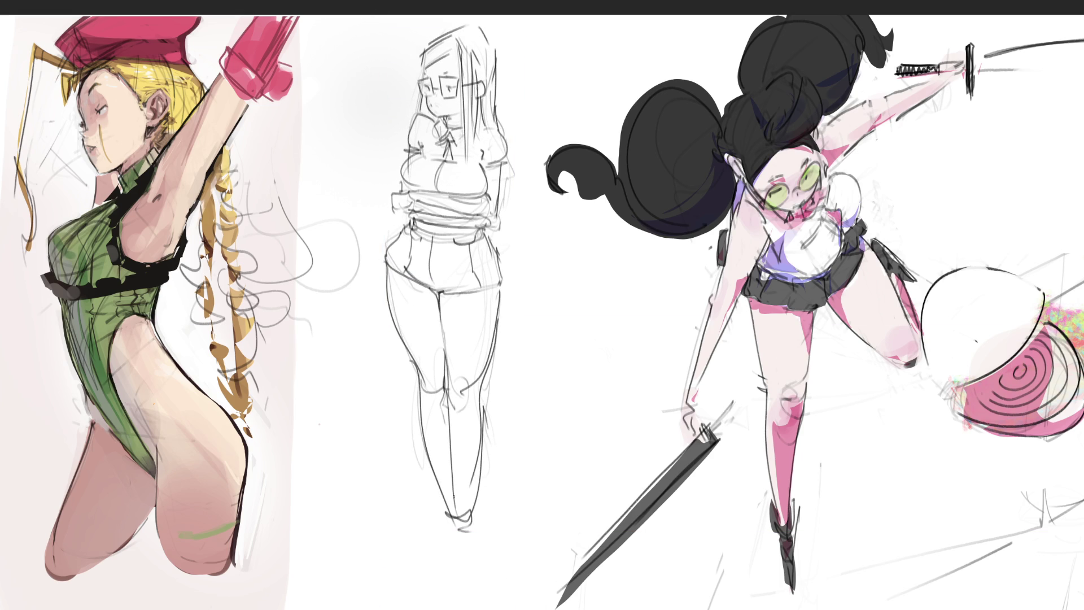
mouse_move(454, 498)
left_mouse_down()
mouse_move(470, 528)
mouse_move(458, 564)
left_mouse_up()
mouse_move(466, 519)
left_mouse_down()
mouse_move(489, 569)
mouse_move(446, 556)
mouse_move(458, 567)
mouse_move(487, 558)
left_mouse_up()
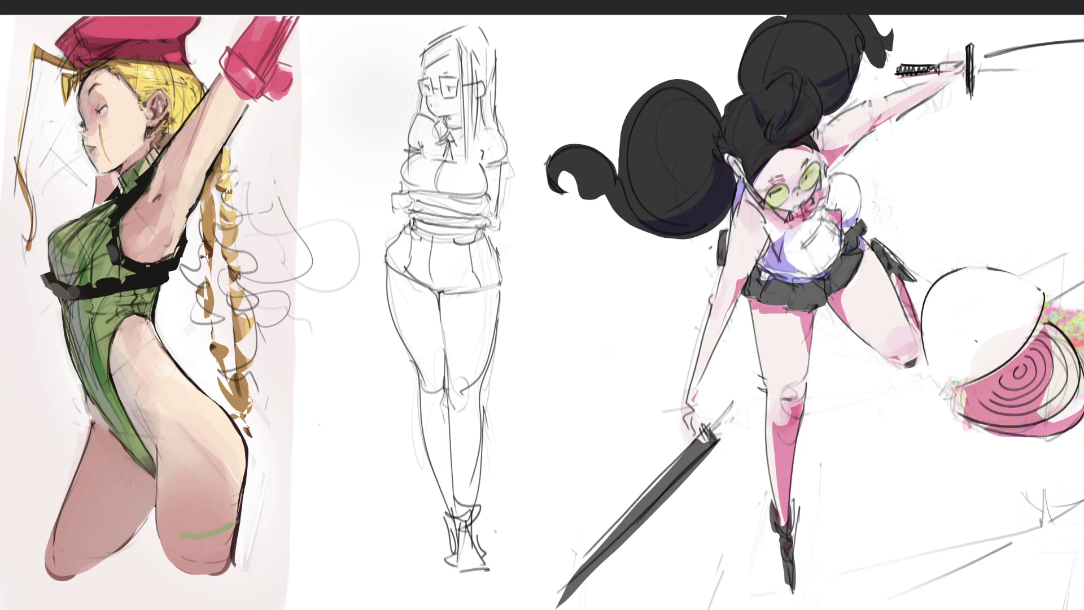
key("ctrl+z")
Step: Add looping ankle lines, ground lines beneath her feet and a small chest line
mouse_move(468, 527)
left_mouse_down()
mouse_move(424, 511)
mouse_move(500, 505)
mouse_move(418, 508)
mouse_move(430, 544)
mouse_move(370, 561)
mouse_move(555, 576)
left_mouse_up()
left_click_drag(493, 550, 563, 576)
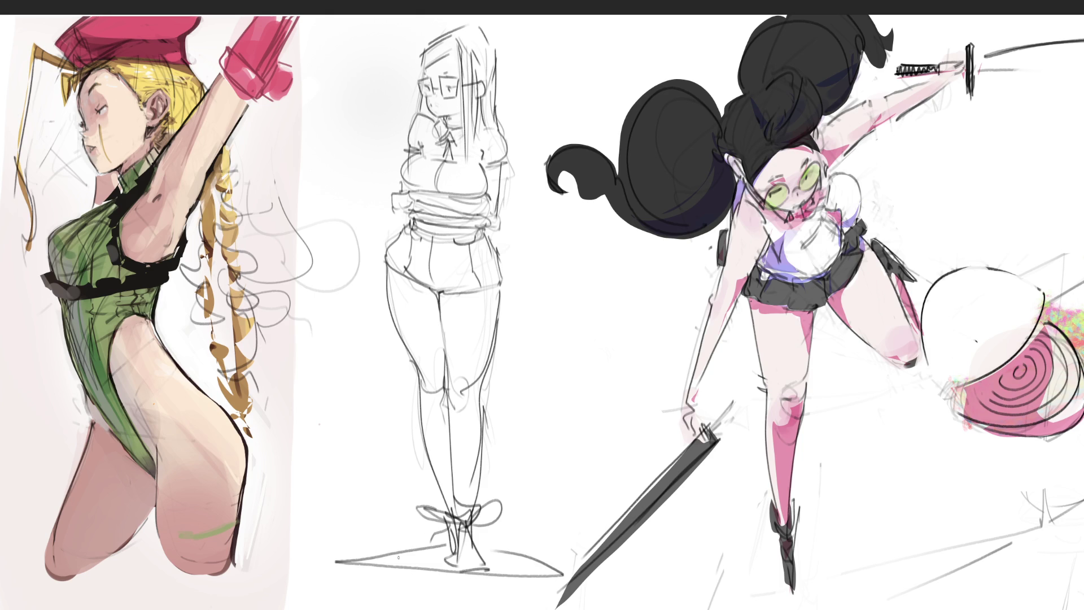
mouse_move(394, 556)
left_mouse_down()
mouse_move(409, 572)
mouse_move(446, 556)
mouse_move(543, 575)
left_mouse_up()
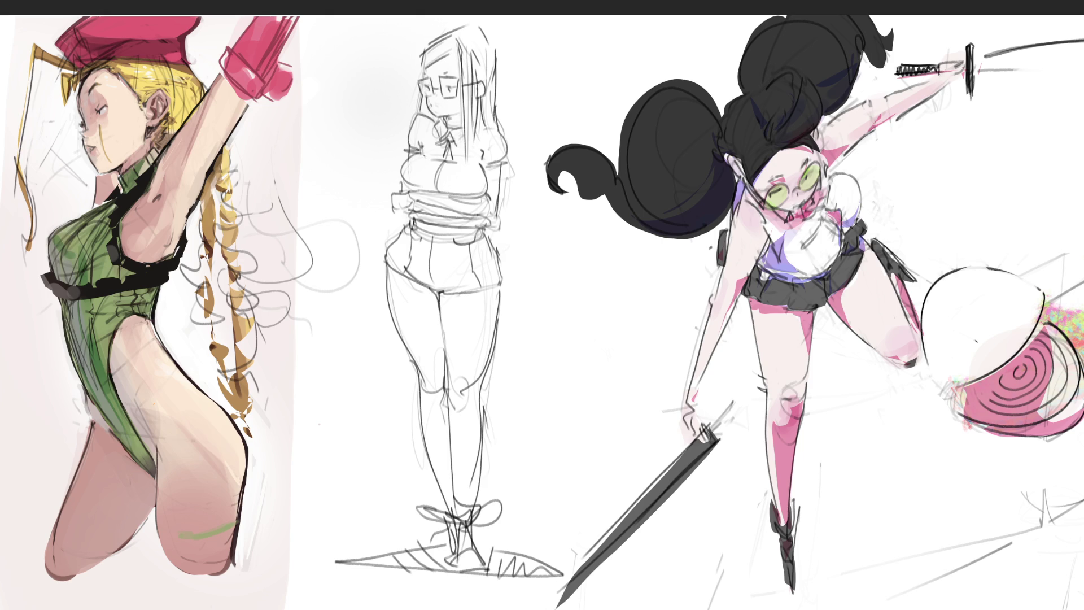
left_click_drag(458, 170, 473, 169)
Step: Draw a long thin sword hanging from the girl's right hip down to the right
mouse_move(497, 213)
left_mouse_down()
mouse_move(512, 231)
mouse_move(518, 280)
left_mouse_up()
left_click_drag(489, 223, 520, 316)
mouse_move(509, 306)
left_mouse_down()
mouse_move(523, 313)
mouse_move(546, 377)
left_mouse_up()
mouse_move(502, 287)
left_mouse_down()
mouse_move(623, 500)
mouse_move(559, 398)
mouse_move(612, 498)
left_mouse_up()
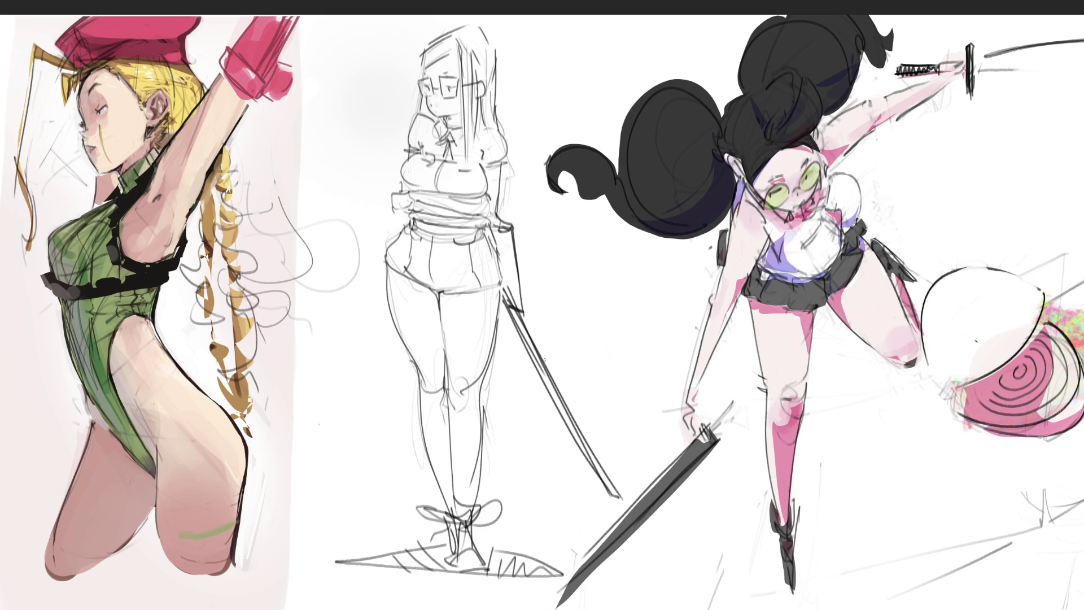
Step: Add a darker blade and short line beside her chest and waist
left_click_drag(384, 175, 395, 192)
key("ctrl+z")
key("ctrl+z")
key("ctrl+z")
key("ctrl+z")
left_click_drag(392, 194, 391, 211)
left_click_drag(379, 165, 405, 208)
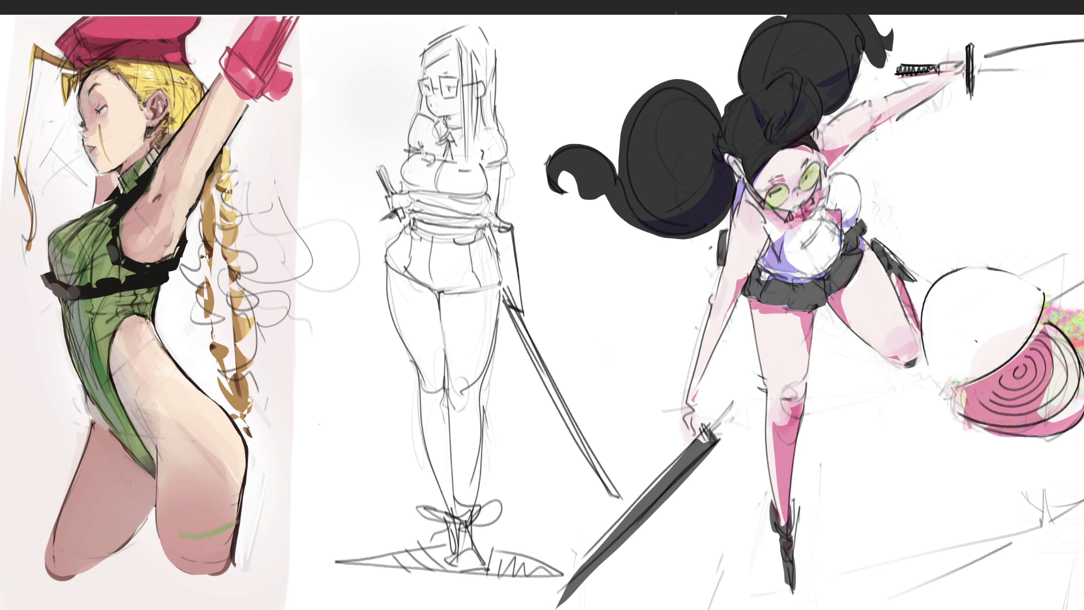
Step: Skew the middle pencil sketch so its top leans slightly left
key("ctrl+t")
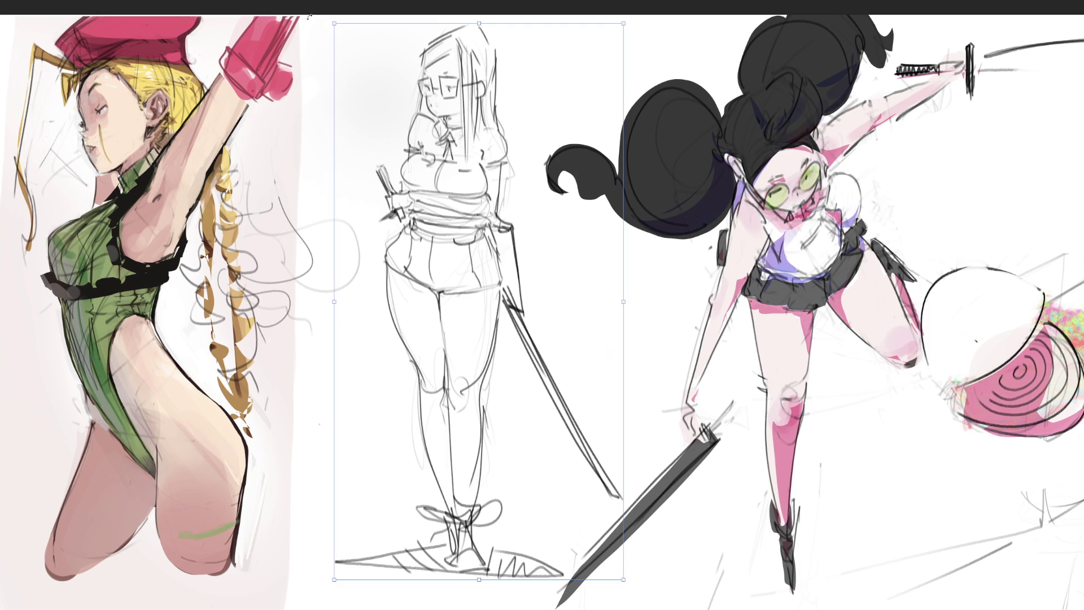
left_click_drag(479, 25, 457, 22)
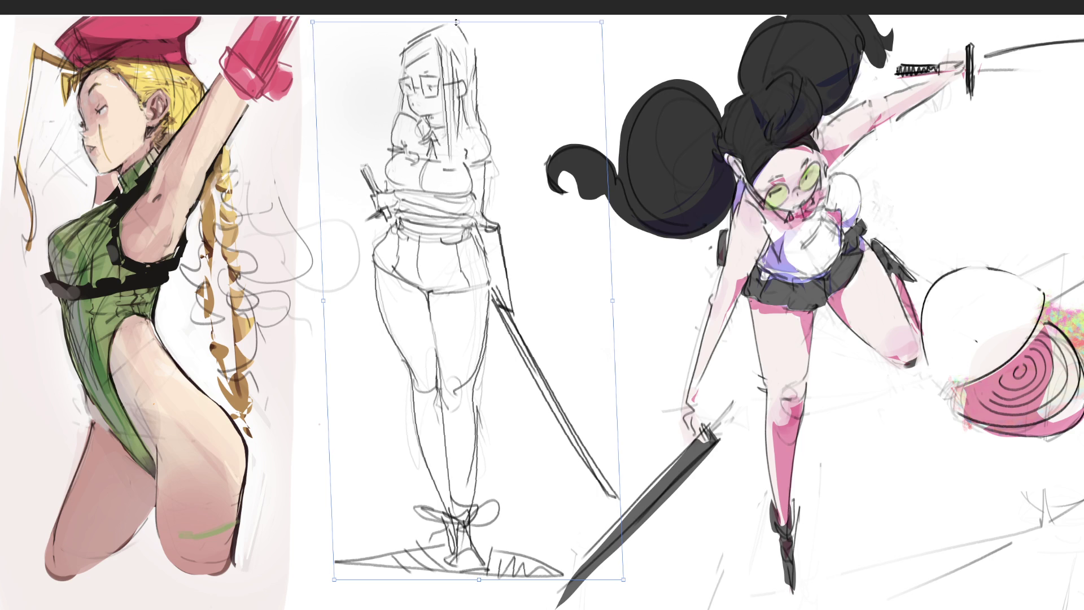
key("Return")
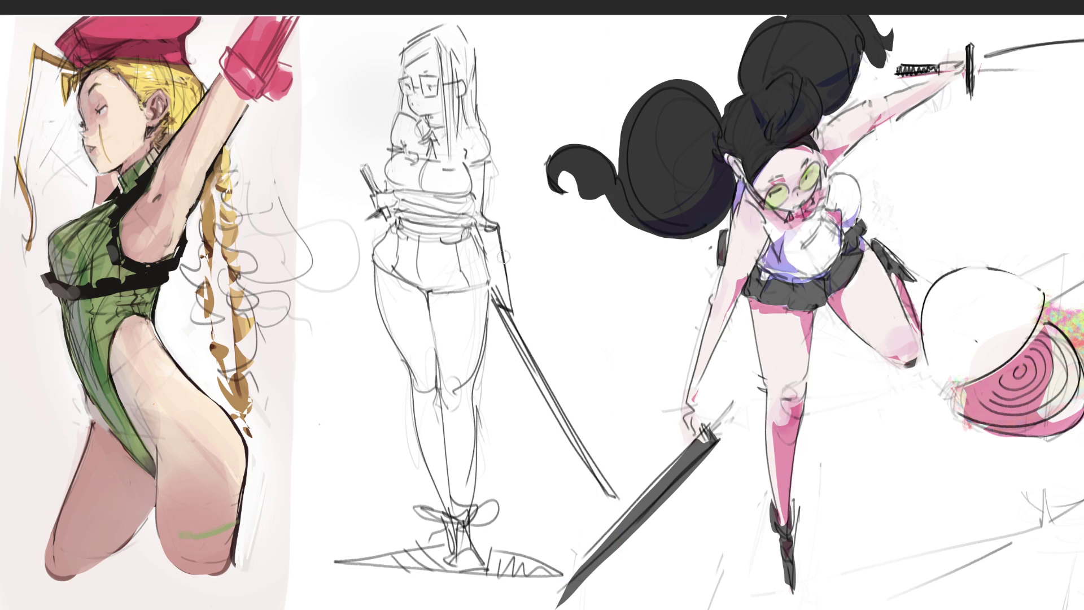
Step: Erase the long sword and sketch short crossed hilts at her right hip
mouse_move(500, 233)
left_mouse_down()
mouse_move(512, 307)
mouse_move(501, 290)
mouse_move(539, 424)
mouse_move(590, 450)
mouse_move(615, 493)
left_mouse_up()
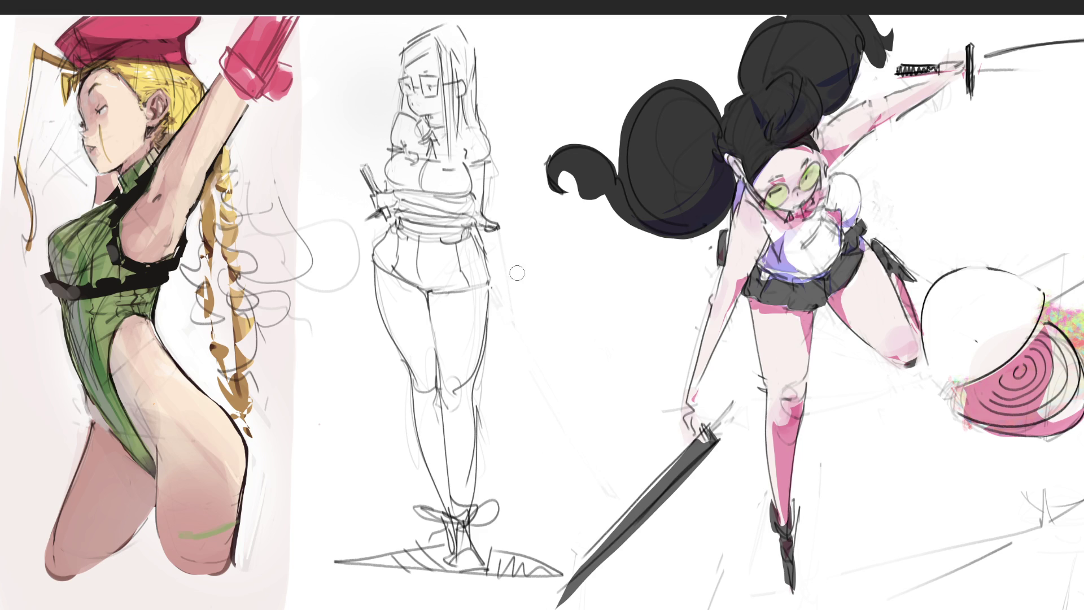
key("bracketleft")
mouse_move(483, 209)
left_mouse_down()
mouse_move(501, 221)
mouse_move(495, 214)
left_mouse_up()
left_click_drag(487, 213, 506, 211)
Step: Zoom out to the whole sheet and shift the sword girl group to the right
key("ctrl+minus")
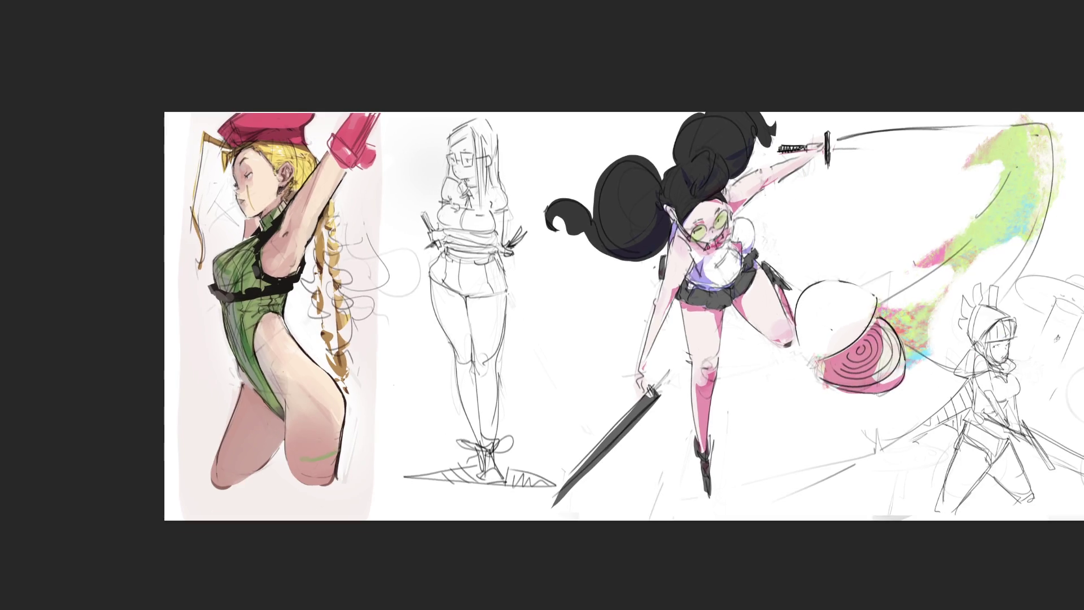
key("ctrl+minus")
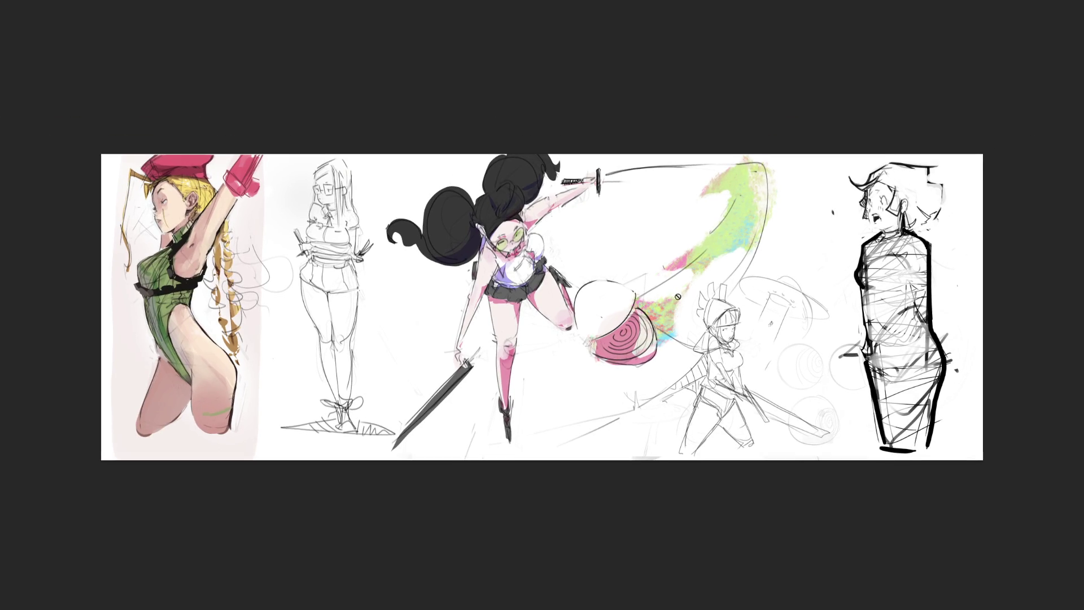
left_click_drag(633, 276, 705, 274)
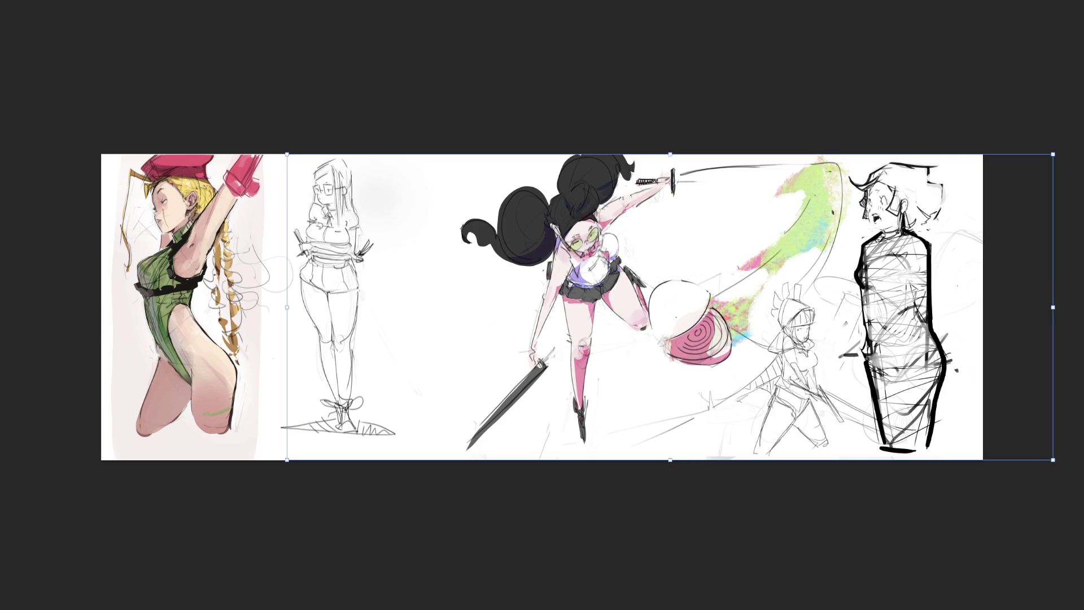
key("Return")
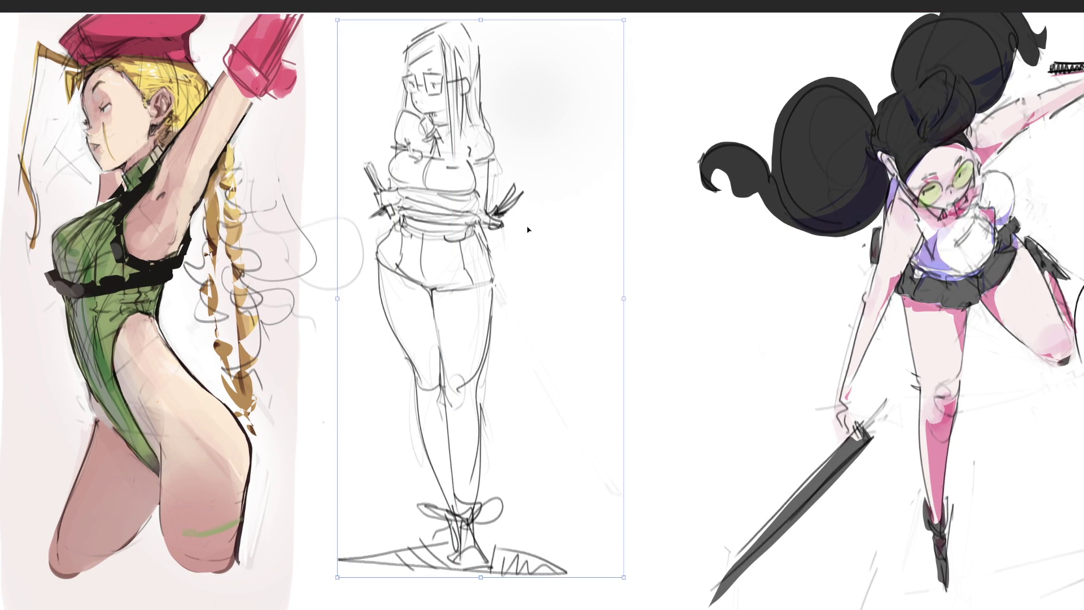
Step: Move the middle pencil girl left beside the blonde figure
left_click_drag(525, 227, 698, 240)
left_click_drag(632, 203, 375, 207)
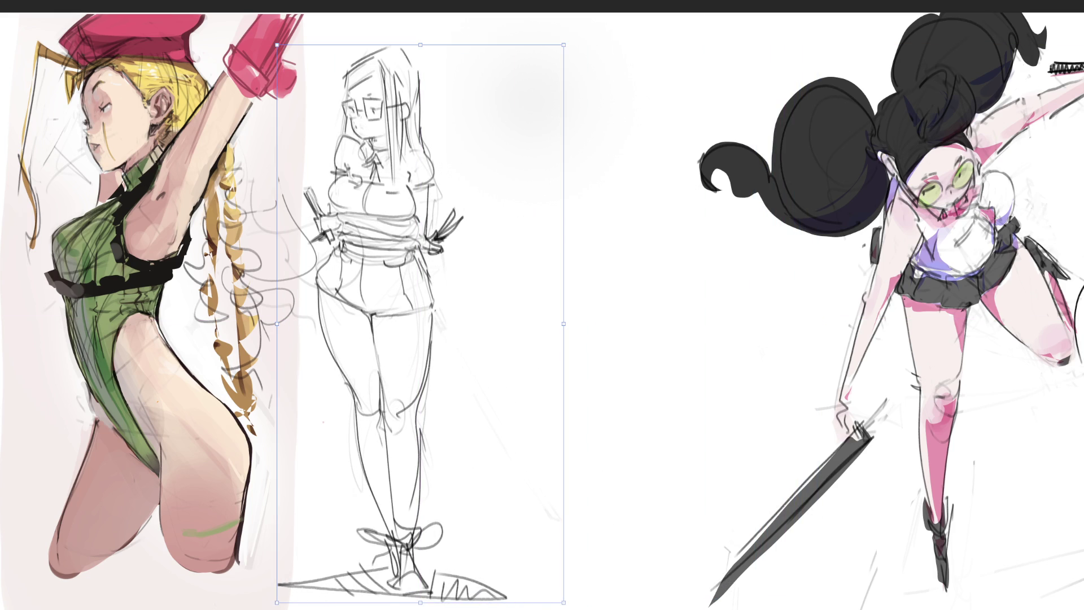
key("Return")
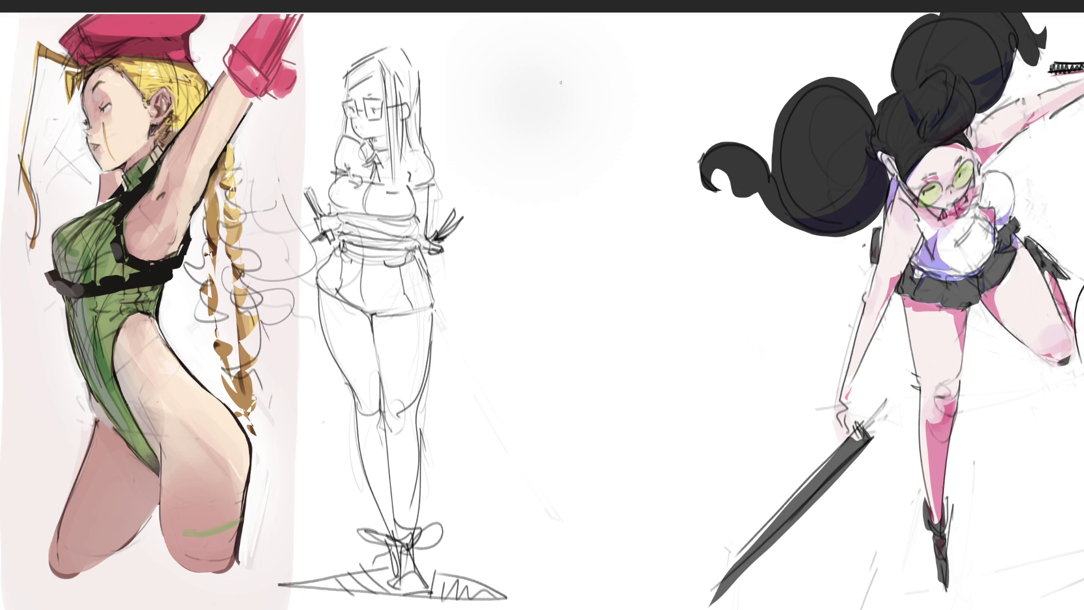
Step: Rough in a new figure's head, outline and upper body in the gap
mouse_move(571, 74)
left_mouse_down()
mouse_move(565, 97)
mouse_move(606, 122)
mouse_move(608, 141)
left_mouse_up()
mouse_move(608, 59)
left_mouse_down()
mouse_move(645, 117)
mouse_move(600, 136)
left_mouse_up()
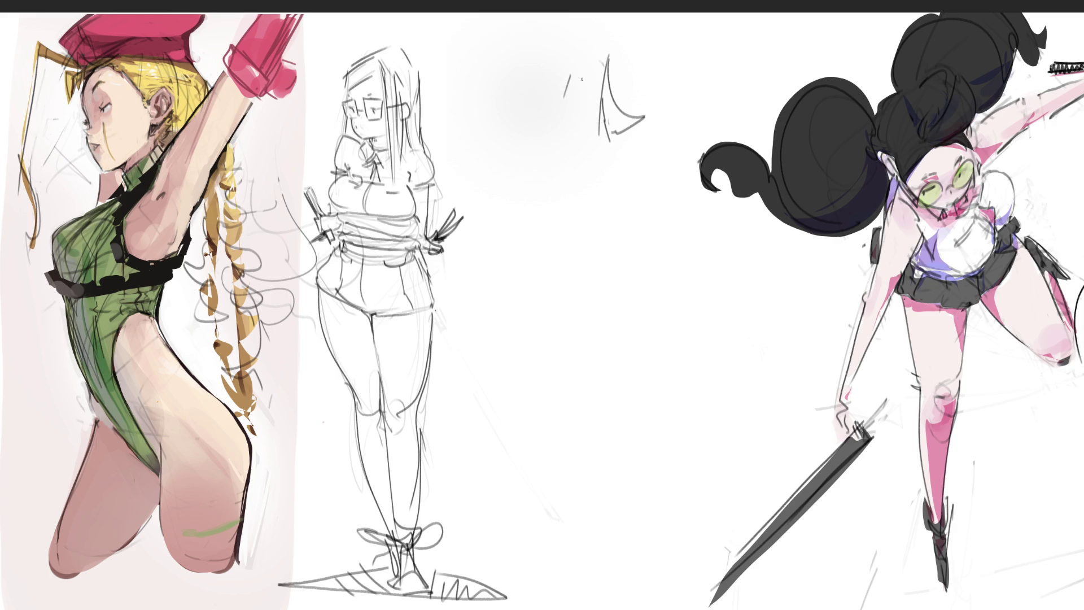
left_click_drag(593, 87, 590, 82)
left_click_drag(567, 46, 562, 68)
left_click_drag(570, 121, 580, 126)
left_click_drag(602, 51, 588, 109)
left_click_drag(539, 102, 558, 133)
mouse_move(563, 31)
left_mouse_down()
mouse_move(519, 125)
mouse_move(507, 70)
mouse_move(518, 131)
mouse_move(600, 63)
left_mouse_up()
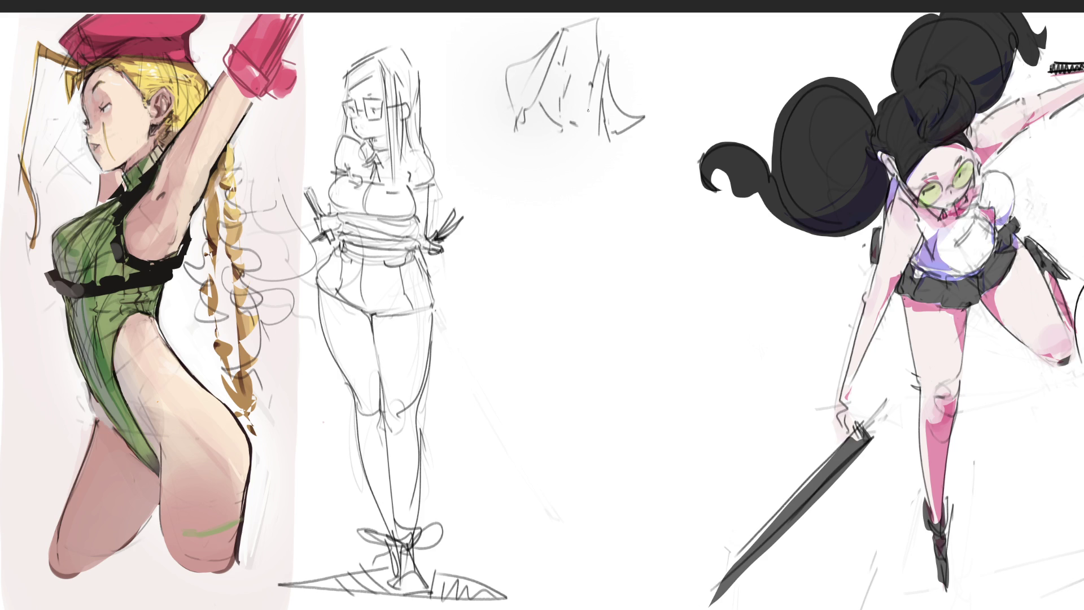
mouse_move(546, 118)
left_mouse_down()
mouse_move(579, 122)
mouse_move(589, 147)
left_mouse_up()
left_click_drag(586, 154, 578, 161)
left_click_drag(537, 132, 550, 164)
left_click_drag(566, 123, 573, 185)
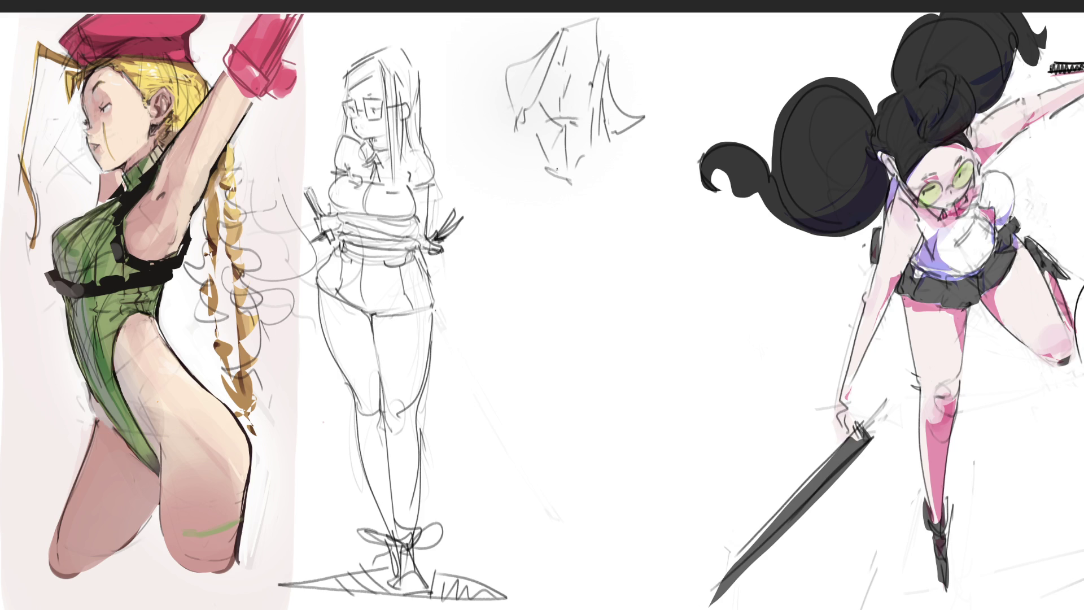
Step: Block in its hips and long legs toward the sword, then fade the rough sketch with a soft eraser
mouse_move(507, 159)
left_mouse_down()
mouse_move(543, 148)
mouse_move(633, 185)
left_mouse_up()
mouse_move(641, 196)
left_mouse_down()
mouse_move(566, 230)
mouse_move(615, 275)
mouse_move(637, 265)
left_mouse_up()
mouse_move(531, 229)
left_mouse_down()
mouse_move(529, 181)
mouse_move(531, 233)
left_mouse_up()
left_click_drag(535, 193, 594, 258)
mouse_move(600, 203)
left_mouse_down()
mouse_move(638, 225)
mouse_move(586, 258)
left_mouse_up()
mouse_move(552, 259)
left_mouse_down()
mouse_move(576, 288)
mouse_move(625, 257)
left_mouse_up()
mouse_move(624, 259)
left_mouse_down()
mouse_move(614, 299)
mouse_move(595, 310)
left_mouse_up()
left_click_drag(536, 245, 538, 314)
mouse_move(507, 165)
left_mouse_down()
mouse_move(486, 348)
mouse_move(559, 325)
mouse_move(658, 241)
mouse_move(740, 327)
mouse_move(613, 355)
mouse_move(725, 342)
left_mouse_up()
left_click_drag(736, 251, 739, 341)
mouse_move(741, 226)
left_mouse_down()
mouse_move(745, 485)
mouse_move(768, 526)
left_mouse_up()
mouse_move(778, 559)
left_mouse_down()
mouse_move(703, 491)
mouse_move(620, 320)
left_mouse_up()
mouse_move(616, 300)
left_mouse_down()
mouse_move(624, 508)
mouse_move(605, 609)
left_mouse_up()
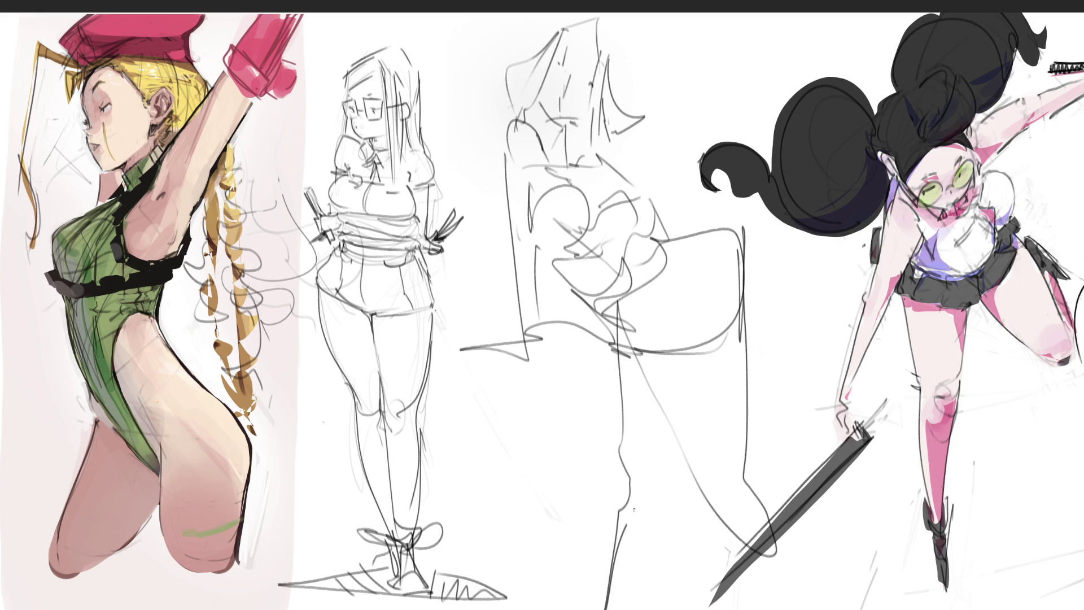
mouse_move(626, 522)
left_mouse_down()
mouse_move(757, 511)
mouse_move(805, 609)
left_mouse_up()
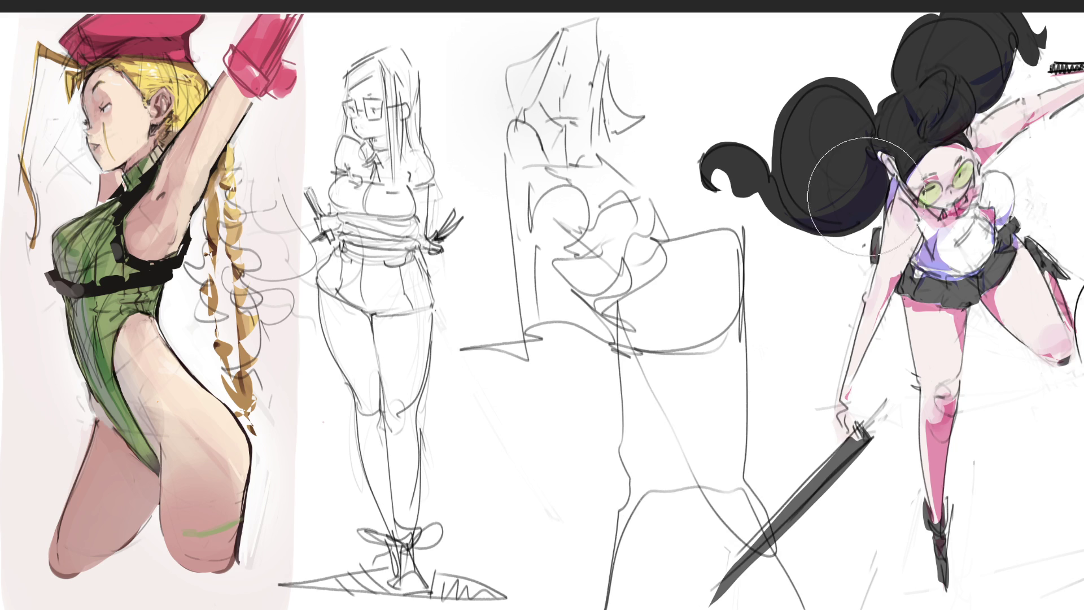
mouse_move(550, 23)
left_mouse_down()
mouse_move(565, 339)
mouse_move(737, 505)
mouse_move(557, 557)
mouse_move(716, 599)
mouse_move(768, 420)
mouse_move(798, 363)
left_mouse_up()
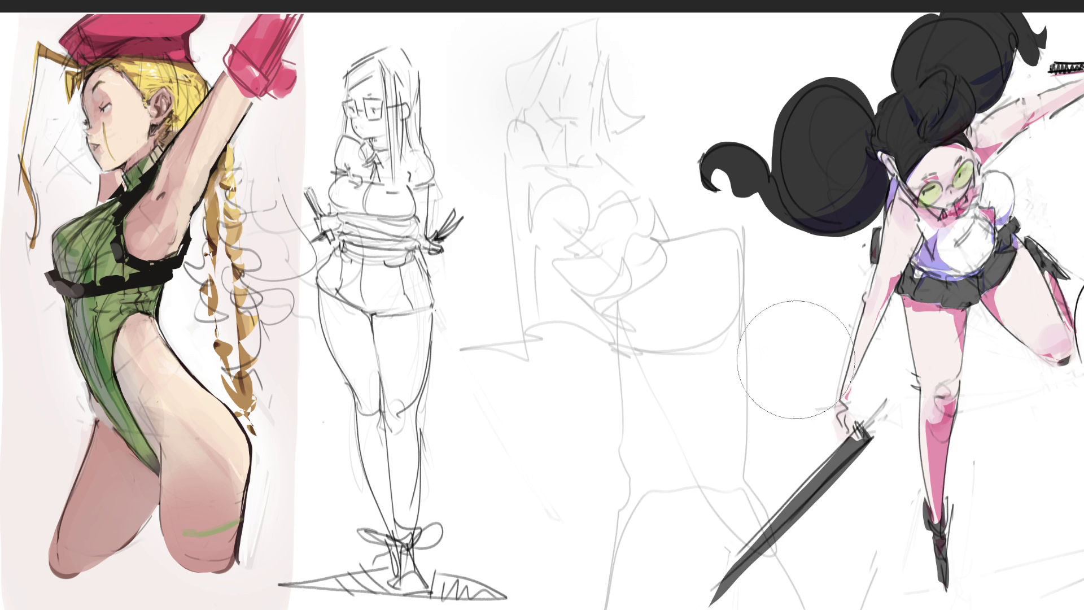
Step: With a fine pencil, draw the new figure's eye, mouth, hair line, neck and left arm
key("b")
left_click_drag(553, 64, 593, 87)
left_click_drag(572, 100, 579, 98)
mouse_move(593, 51)
left_mouse_down()
mouse_move(595, 114)
mouse_move(551, 138)
mouse_move(570, 133)
left_mouse_up()
mouse_move(572, 126)
left_mouse_down()
mouse_move(565, 152)
mouse_move(625, 177)
mouse_move(500, 167)
mouse_move(496, 199)
left_mouse_up()
key("ctrl+z")
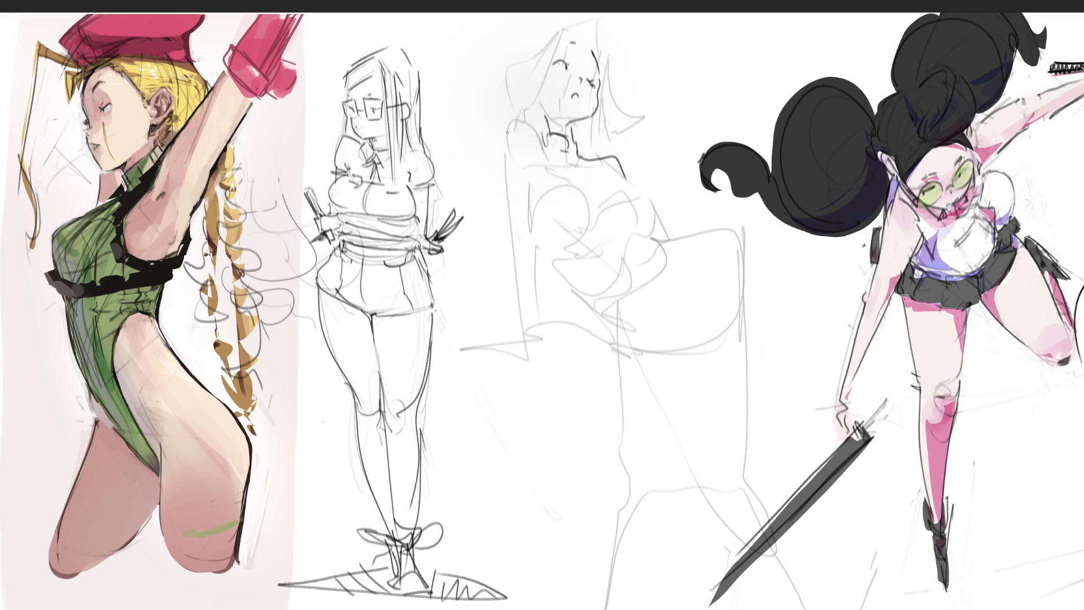
mouse_move(508, 129)
left_mouse_down()
mouse_move(503, 244)
mouse_move(519, 251)
left_mouse_up()
left_click_drag(539, 153, 528, 245)
mouse_move(528, 245)
left_mouse_down()
mouse_move(499, 244)
mouse_move(491, 341)
mouse_move(497, 332)
mouse_move(501, 355)
left_mouse_up()
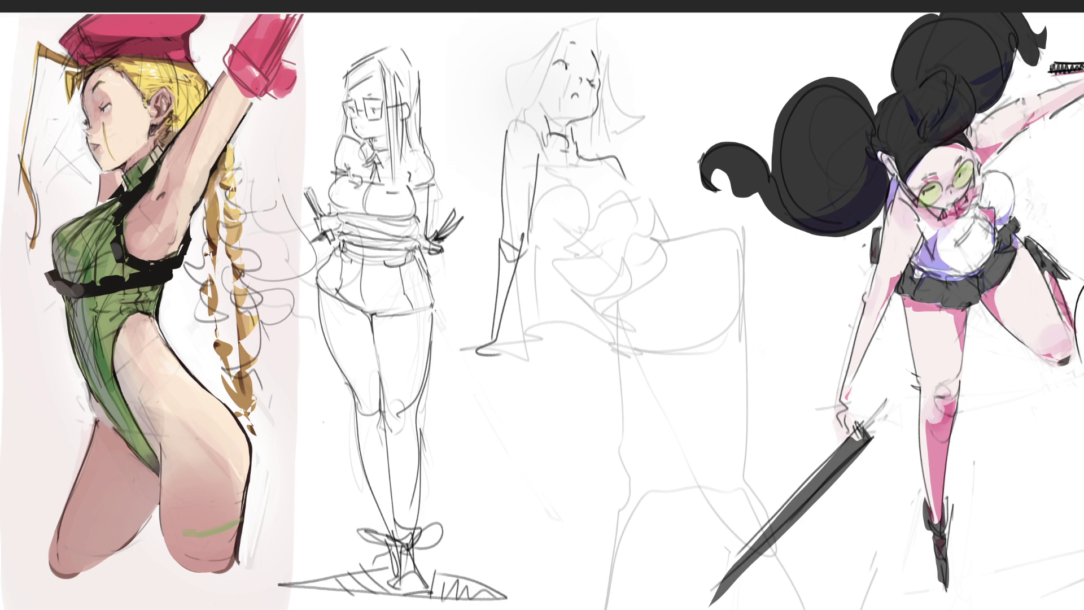
Step: Draw the chest and bust contours, collar, shoulders and the arm reaching right
left_click_drag(534, 214, 554, 251)
mouse_move(536, 189)
left_mouse_down()
mouse_move(533, 212)
mouse_move(573, 244)
mouse_move(589, 226)
mouse_move(644, 223)
left_mouse_up()
left_click_drag(610, 175, 643, 224)
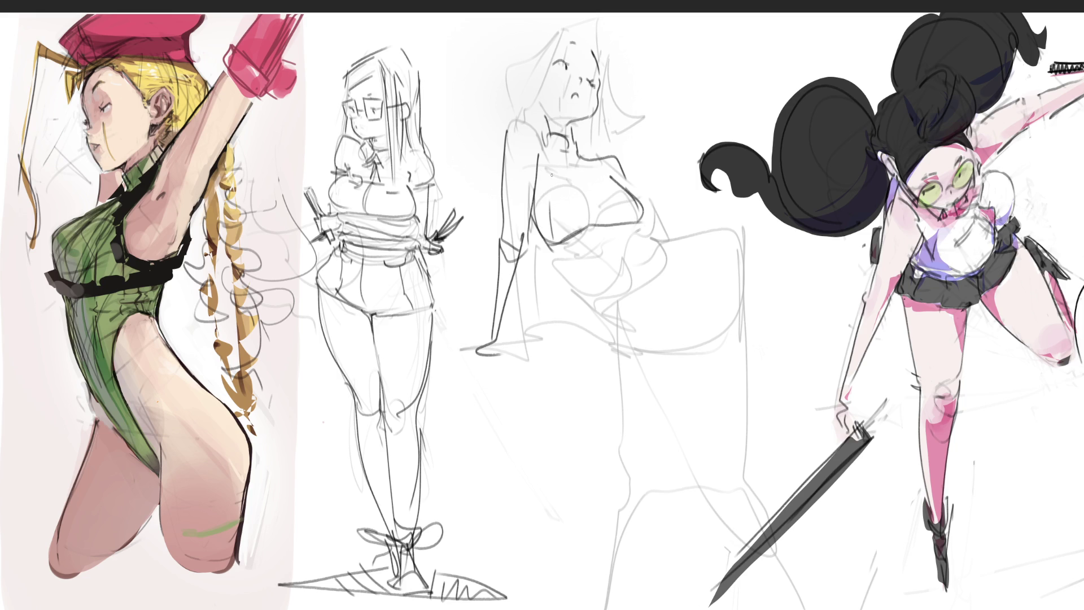
left_click_drag(548, 161, 593, 164)
left_click_drag(540, 133, 502, 150)
mouse_move(590, 151)
left_mouse_down()
mouse_move(631, 172)
mouse_move(656, 232)
mouse_move(712, 199)
mouse_move(726, 218)
left_mouse_up()
mouse_move(672, 239)
left_mouse_down()
mouse_move(721, 205)
mouse_move(751, 252)
mouse_move(683, 232)
mouse_move(614, 248)
mouse_move(670, 240)
mouse_move(666, 271)
left_mouse_up()
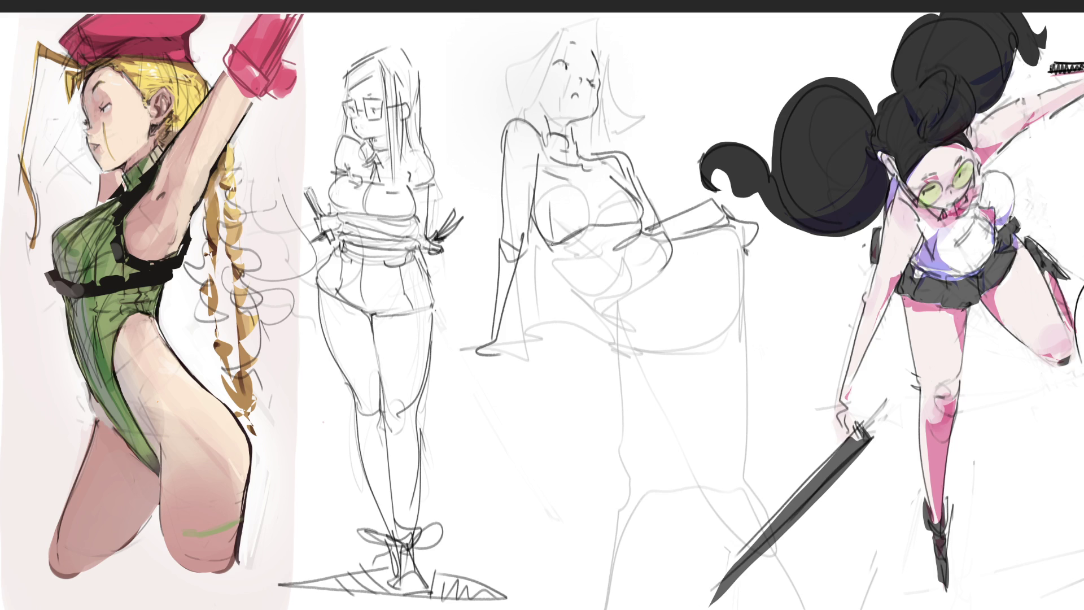
mouse_move(576, 246)
left_mouse_down()
mouse_move(571, 283)
mouse_move(637, 295)
left_mouse_up()
Step: Draw the hip, raised leg and standing leg contours, then outline the head and hair
left_click_drag(672, 250, 644, 301)
mouse_move(615, 321)
left_mouse_down()
mouse_move(588, 328)
mouse_move(689, 305)
left_mouse_up()
left_click_drag(706, 292, 719, 279)
left_click_drag(672, 241, 727, 229)
left_click_drag(746, 243, 757, 342)
mouse_move(679, 315)
left_mouse_down()
mouse_move(718, 284)
mouse_move(745, 462)
left_mouse_up()
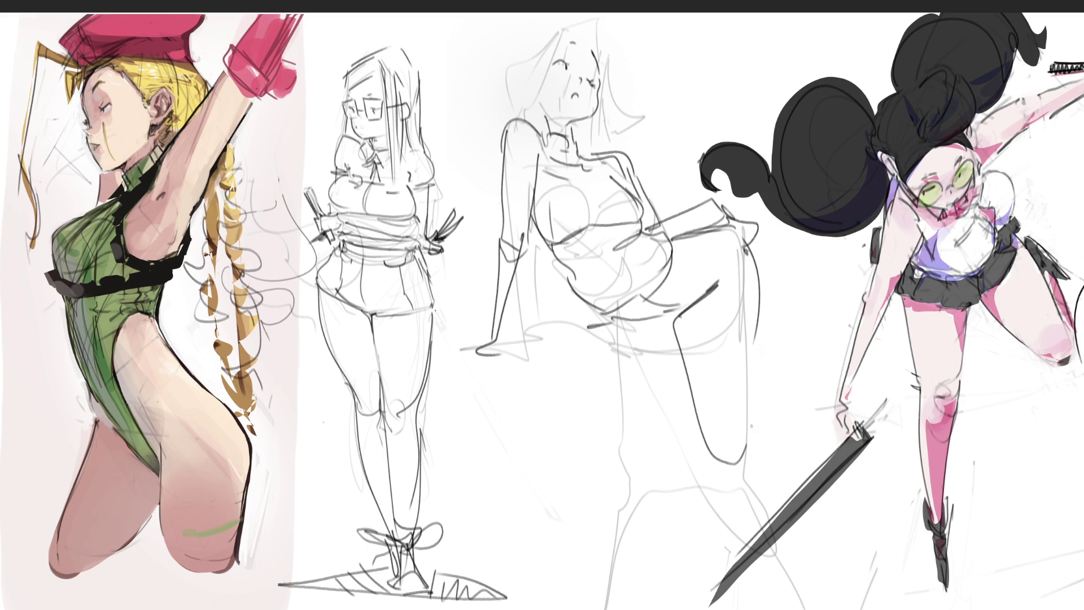
left_click_drag(755, 376, 757, 491)
left_click_drag(607, 324, 672, 333)
mouse_move(616, 313)
left_mouse_down()
mouse_move(657, 326)
mouse_move(664, 455)
mouse_move(634, 540)
left_mouse_up()
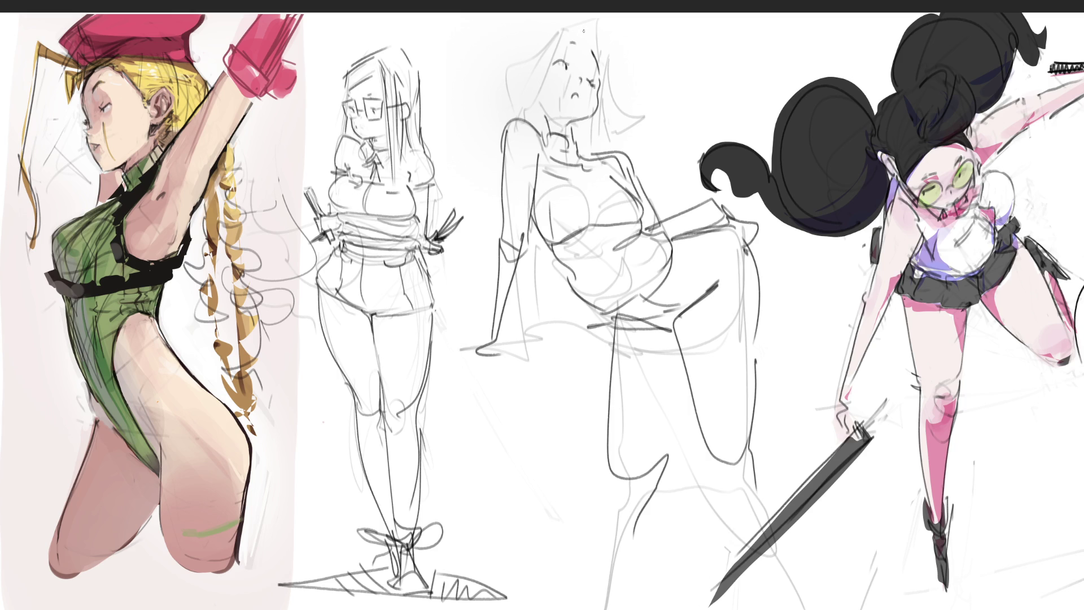
mouse_move(564, 30)
left_mouse_down()
mouse_move(551, 85)
mouse_move(528, 112)
mouse_move(552, 22)
mouse_move(493, 72)
mouse_move(485, 100)
mouse_move(526, 116)
left_mouse_up()
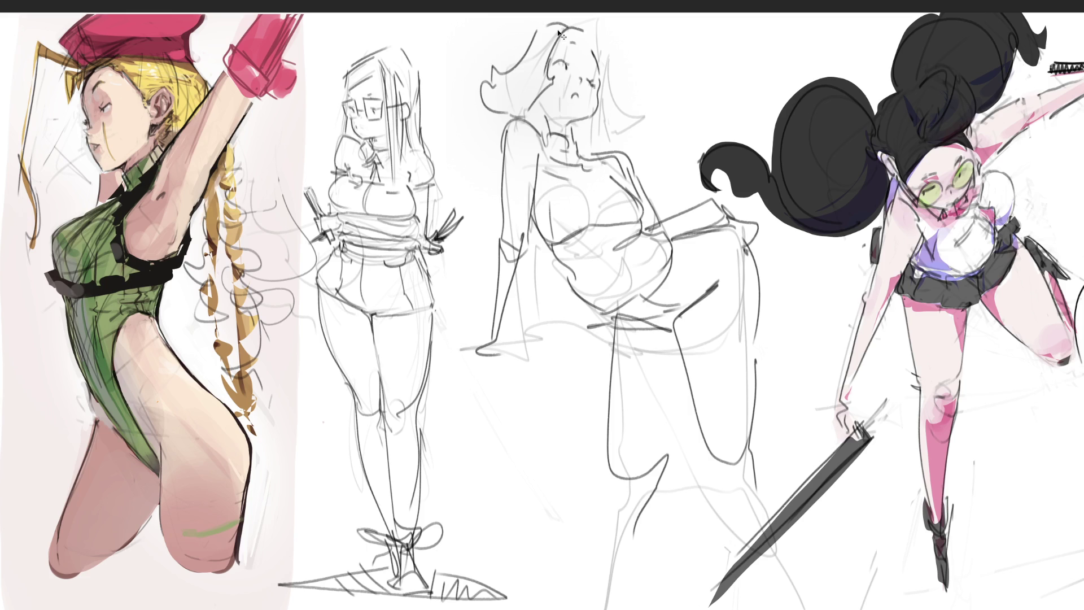
Step: Redraw the wavy hair curl left of the head and add hair on the right side
key("ctrl+z")
left_click_drag(566, 22, 511, 54)
key("ctrl+z")
key("ctrl+z")
mouse_move(566, 23)
left_mouse_down()
mouse_move(487, 80)
mouse_move(471, 104)
mouse_move(496, 127)
left_mouse_up()
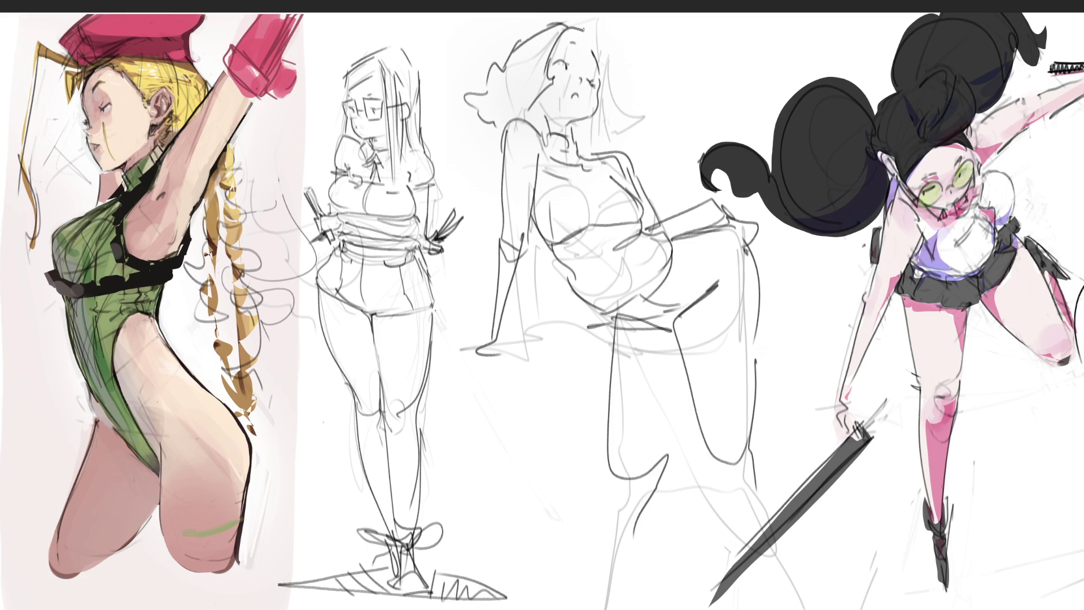
key("ctrl+z")
mouse_move(486, 83)
left_mouse_down()
mouse_move(478, 98)
mouse_move(496, 129)
left_mouse_up()
key("ctrl+z")
mouse_move(489, 80)
left_mouse_down()
mouse_move(475, 104)
mouse_move(495, 129)
left_mouse_up()
mouse_move(596, 28)
left_mouse_down()
mouse_move(610, 78)
mouse_move(650, 101)
left_mouse_up()
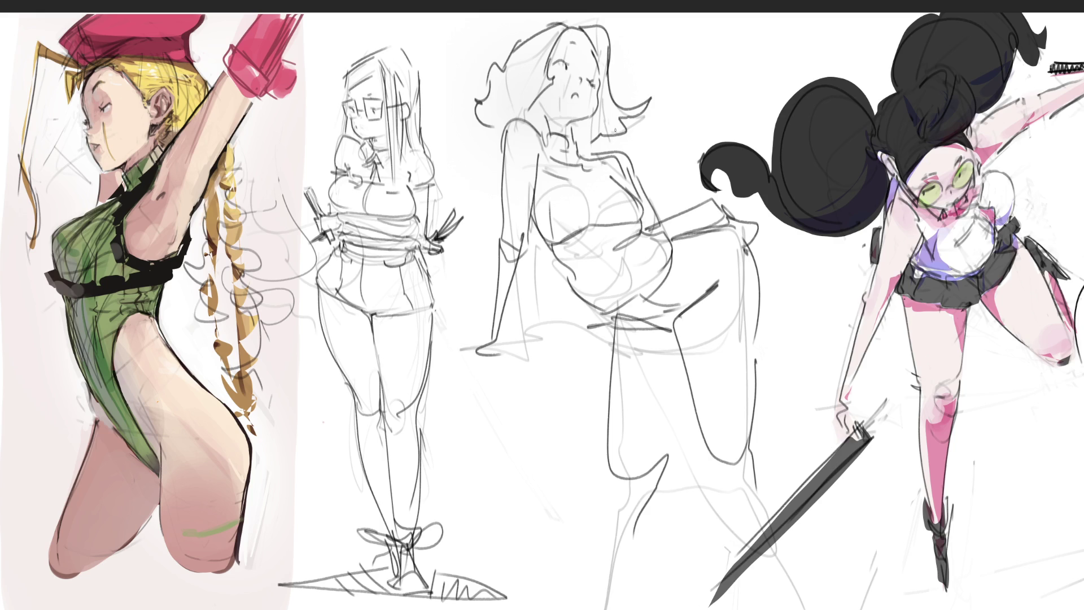
Step: Hatch under the chin and along the neck, and draw cuffs around both wrists
mouse_move(577, 121)
left_mouse_down()
mouse_move(599, 115)
mouse_move(615, 90)
left_mouse_up()
mouse_move(528, 99)
left_mouse_down()
mouse_move(543, 127)
mouse_move(570, 111)
left_mouse_up()
mouse_move(503, 225)
left_mouse_down()
mouse_move(495, 245)
mouse_move(525, 244)
mouse_move(533, 232)
left_mouse_up()
left_click_drag(654, 221, 671, 215)
left_click_drag(667, 213, 671, 232)
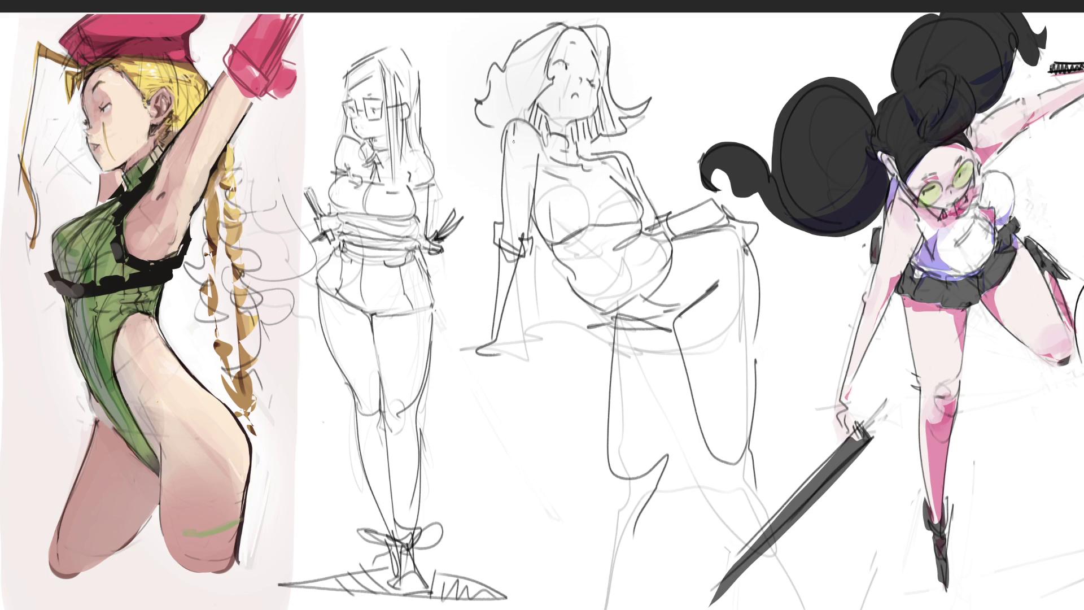
Step: Line the arm, stripe the collar and add lines down the chest
mouse_move(515, 140)
left_mouse_down()
mouse_move(510, 238)
mouse_move(523, 258)
left_mouse_up()
left_click_drag(555, 134, 555, 157)
left_click_drag(567, 138, 541, 218)
left_click_drag(565, 150, 582, 201)
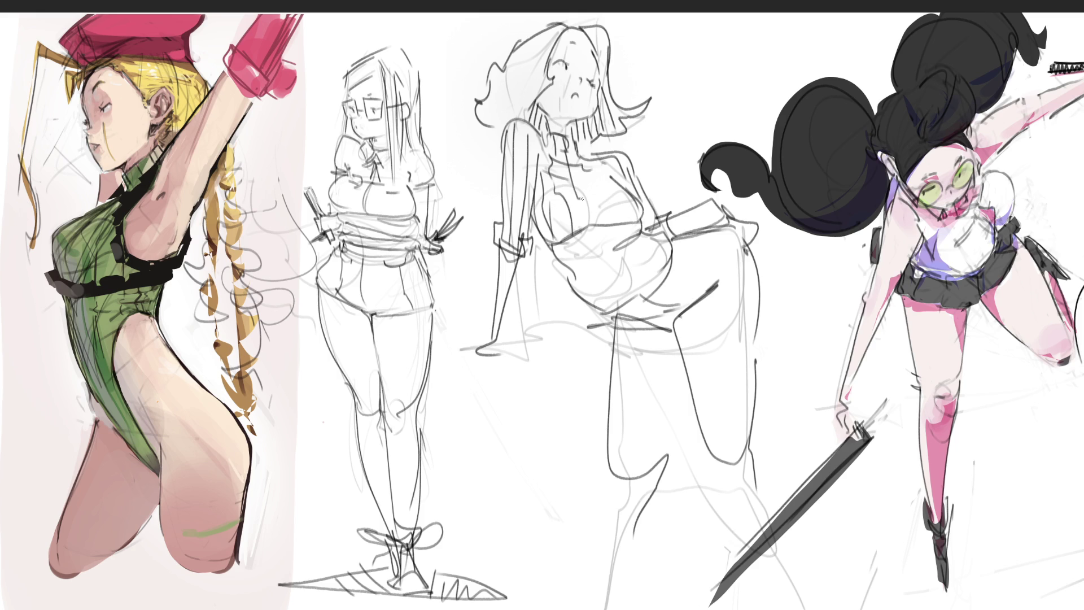
left_click_drag(580, 151, 617, 227)
mouse_move(627, 175)
left_mouse_down()
mouse_move(616, 223)
mouse_move(606, 179)
mouse_move(637, 218)
left_mouse_up()
key("ctrl+z")
key("ctrl+z")
left_click_drag(613, 150, 646, 207)
Step: Sketch curves across the torso and hips, with the hip line ending in a small hook
left_click_drag(594, 232, 638, 286)
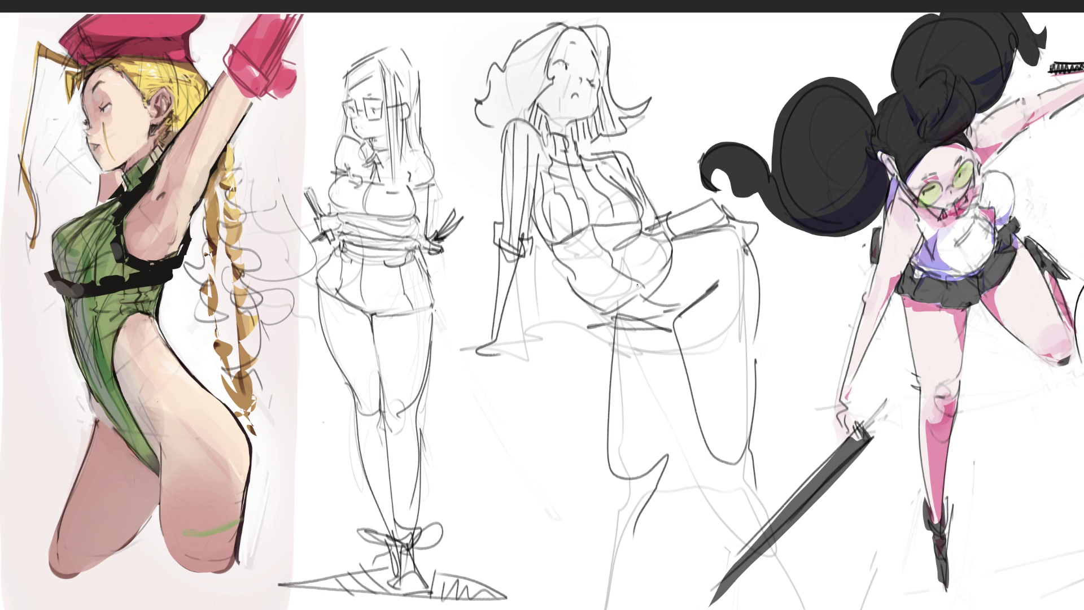
mouse_move(569, 238)
left_mouse_down()
mouse_move(626, 300)
mouse_move(619, 309)
left_mouse_up()
left_click_drag(621, 212, 633, 241)
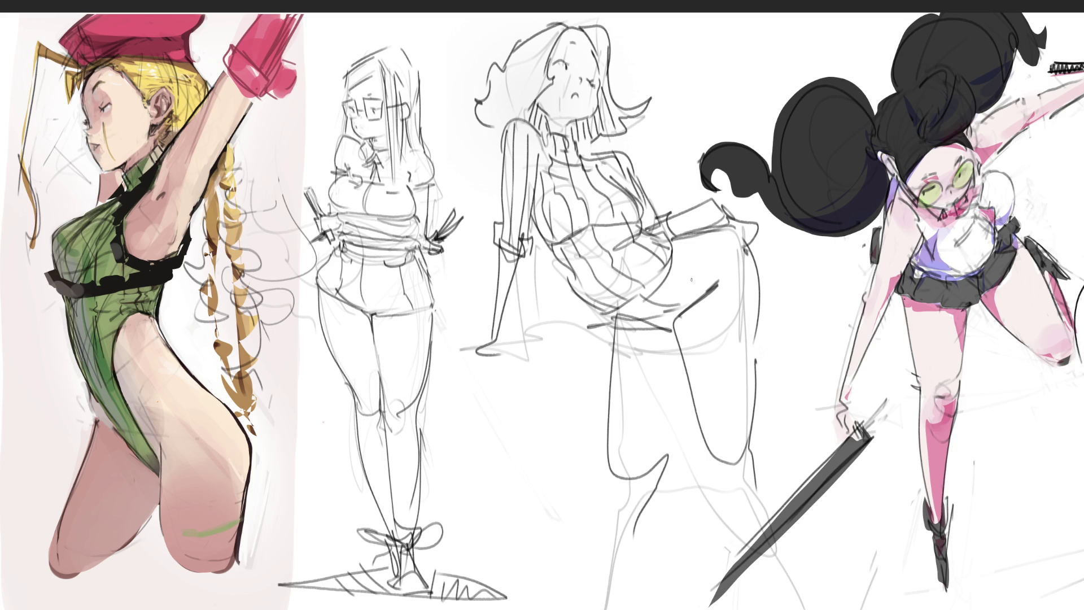
mouse_move(672, 250)
left_mouse_down()
mouse_move(741, 240)
mouse_move(689, 274)
mouse_move(671, 269)
mouse_move(736, 276)
mouse_move(748, 291)
mouse_move(746, 436)
left_mouse_up()
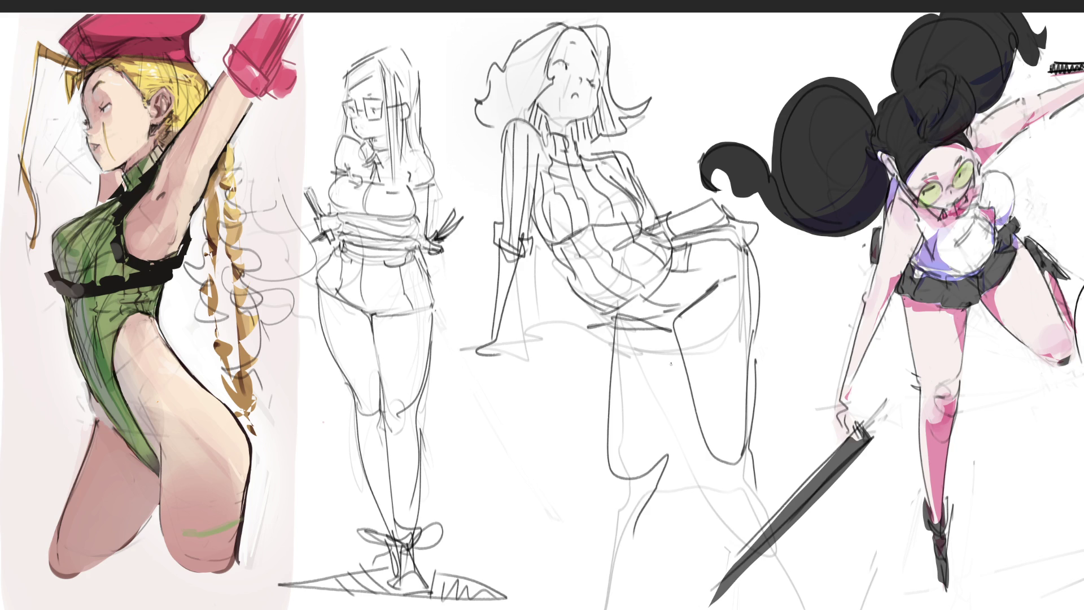
Step: Sketch the lower leg outline and ankle lines
mouse_move(690, 398)
left_mouse_down()
mouse_move(672, 470)
mouse_move(621, 481)
left_mouse_up()
mouse_move(611, 478)
left_mouse_down()
mouse_move(641, 494)
mouse_move(612, 505)
left_mouse_up()
left_click_drag(609, 495, 600, 561)
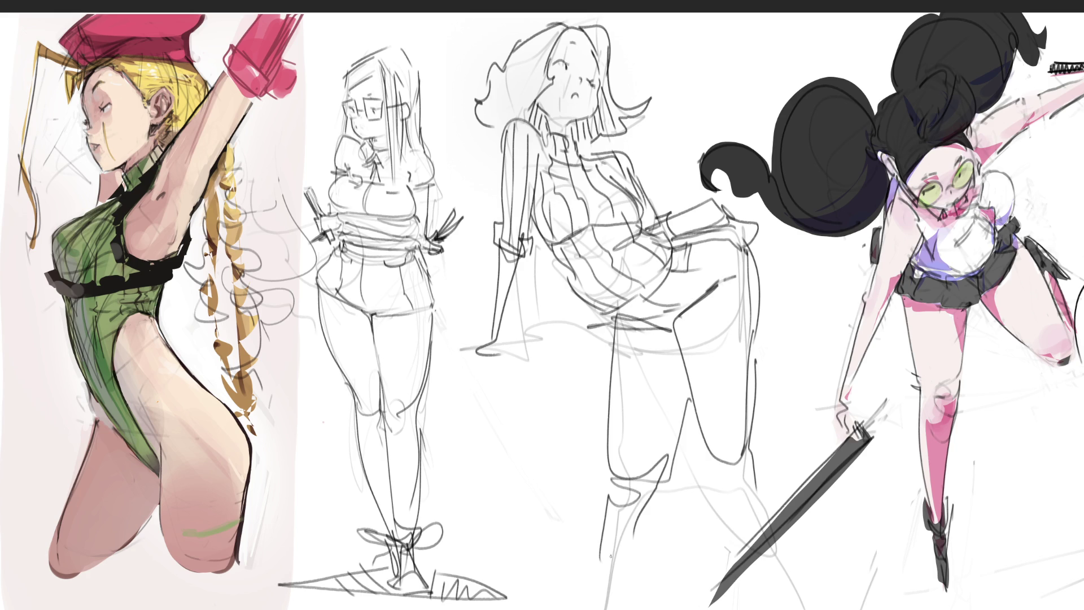
left_click_drag(667, 469, 628, 584)
left_click_drag(680, 387, 652, 542)
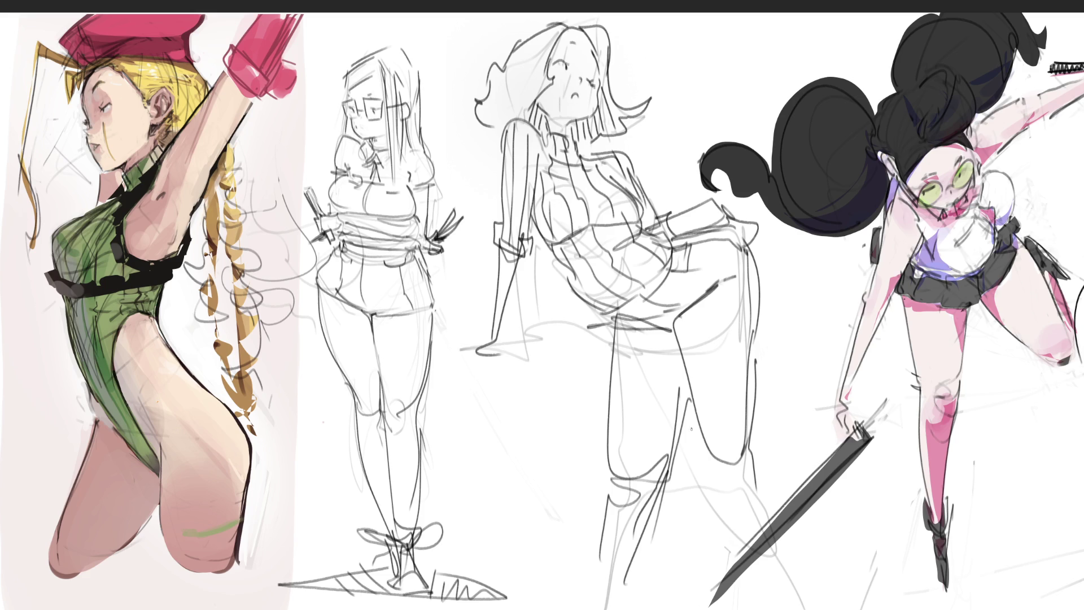
left_click_drag(684, 372, 680, 402)
mouse_move(617, 327)
left_mouse_down()
mouse_move(606, 503)
mouse_move(665, 511)
left_mouse_up()
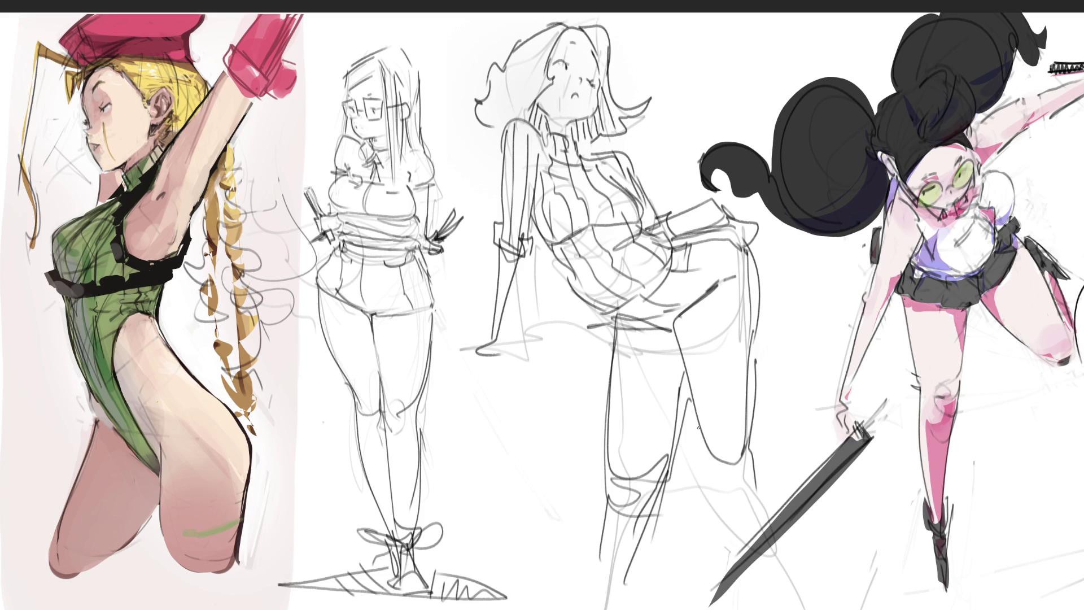
left_click_drag(694, 410, 740, 479)
Step: Add long lines down the lower leg and start a stool shape beneath her hand
left_click_drag(746, 396, 789, 590)
left_click_drag(707, 473, 760, 607)
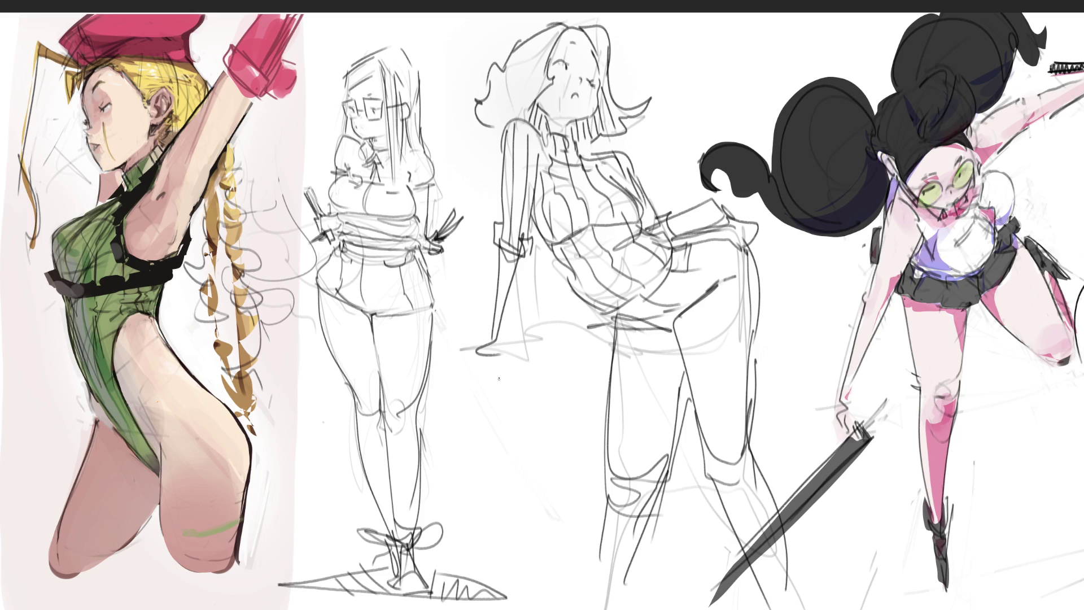
mouse_move(460, 357)
left_mouse_down()
mouse_move(491, 361)
mouse_move(489, 434)
left_mouse_up()
mouse_move(445, 379)
left_mouse_down()
mouse_move(452, 439)
mouse_move(561, 366)
left_mouse_up()
Step: Shape the stool's top edges, lid and both sides
left_click_drag(561, 366, 563, 425)
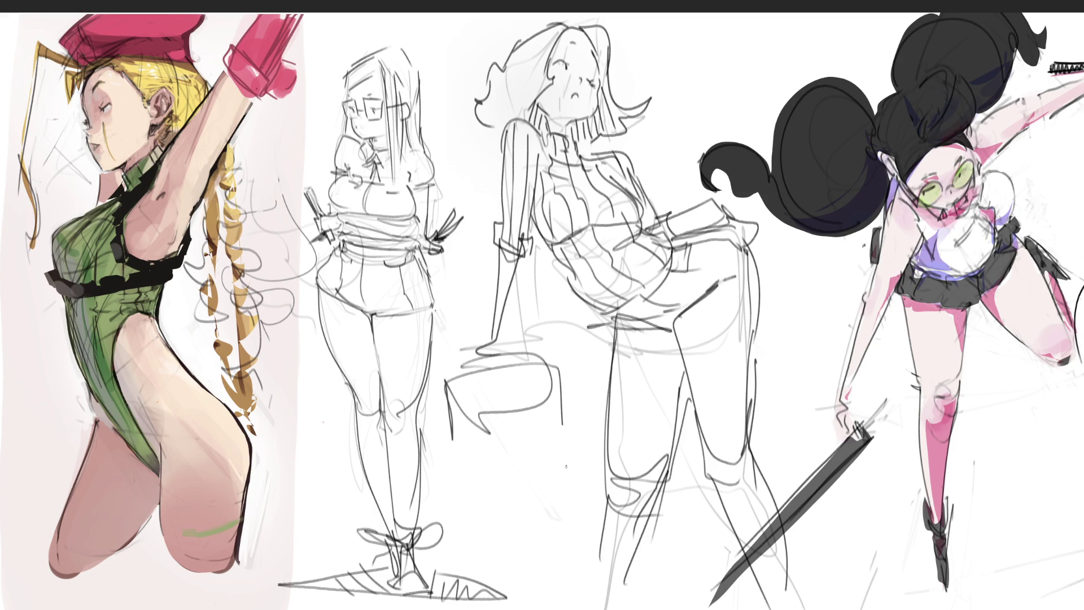
left_click_drag(566, 467, 567, 481)
mouse_move(462, 401)
left_mouse_down()
mouse_move(483, 410)
mouse_move(479, 417)
mouse_move(536, 411)
mouse_move(508, 432)
left_mouse_up()
mouse_move(459, 402)
left_mouse_down()
mouse_move(466, 424)
mouse_move(535, 400)
left_mouse_up()
mouse_move(521, 399)
left_mouse_down()
mouse_move(547, 427)
mouse_move(452, 429)
left_mouse_up()
left_click_drag(555, 407, 559, 430)
left_click_drag(457, 432, 464, 521)
left_click_drag(563, 436, 554, 520)
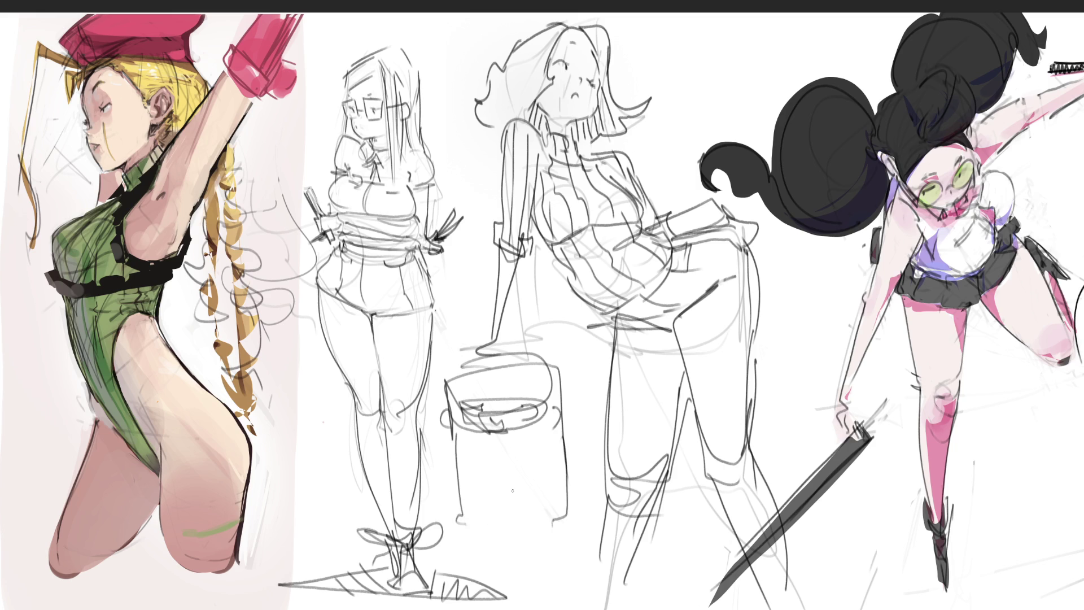
Step: Draw the bin's side lines and close its bottom edge
left_click_drag(456, 439, 472, 517)
left_click_drag(533, 450, 549, 513)
mouse_move(550, 426)
left_mouse_down()
mouse_move(560, 478)
mouse_move(527, 532)
left_mouse_up()
mouse_move(464, 511)
left_mouse_down()
mouse_move(474, 587)
mouse_move(549, 593)
left_mouse_up()
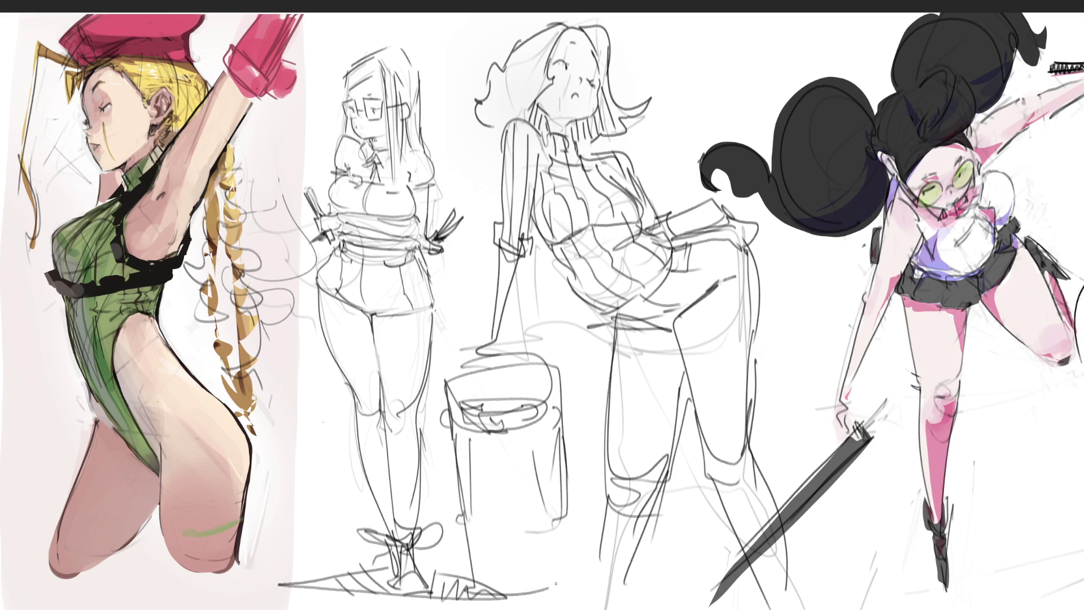
left_click_drag(565, 529, 550, 589)
mouse_move(568, 532)
left_mouse_down()
mouse_move(571, 586)
mouse_move(525, 593)
mouse_move(571, 577)
mouse_move(700, 594)
left_mouse_up()
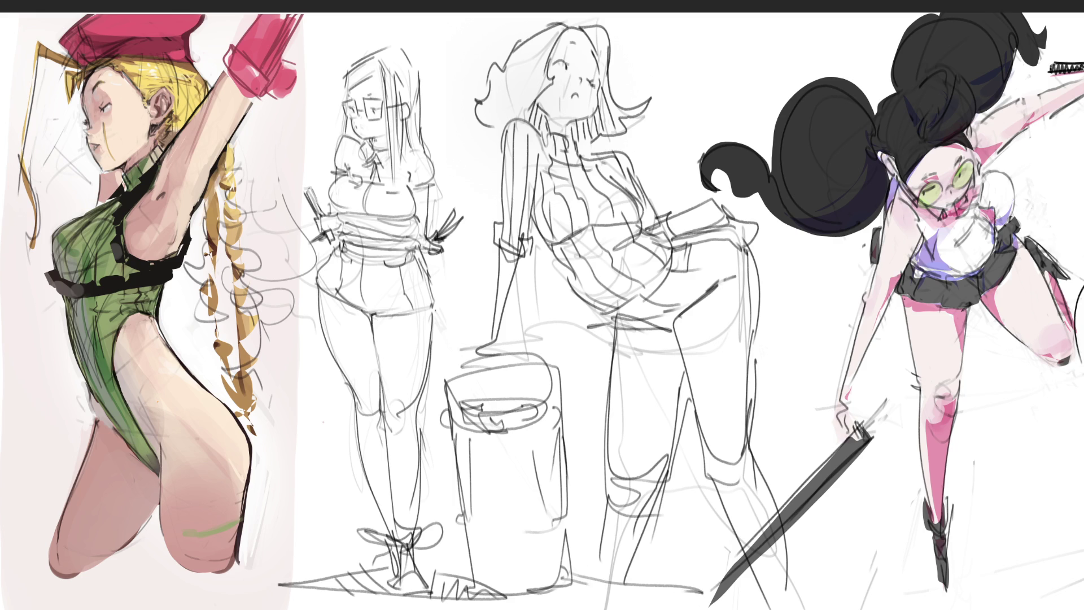
Step: Hatch the ground line under the figures
left_click_drag(470, 580, 433, 609)
left_click_drag(451, 583, 449, 607)
left_click_drag(597, 582, 591, 608)
Step: Erase faint and stray sketch lines on the torso
mouse_move(585, 197)
left_mouse_down()
mouse_move(590, 217)
mouse_move(578, 195)
left_mouse_up()
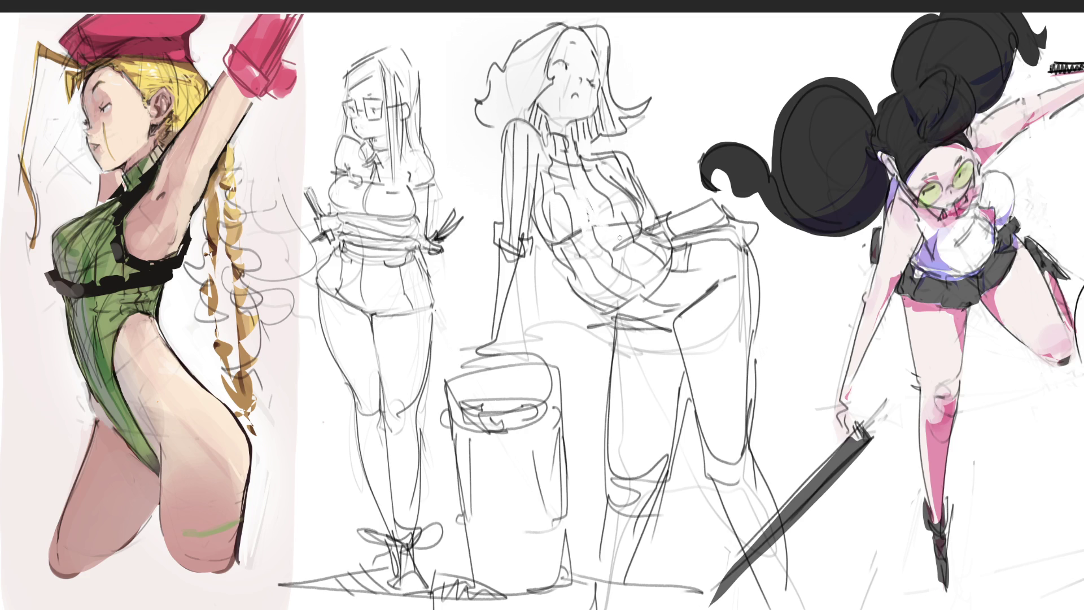
mouse_move(619, 237)
left_mouse_down()
mouse_move(613, 225)
mouse_move(634, 255)
mouse_move(573, 237)
mouse_move(566, 254)
left_mouse_up()
left_click_drag(540, 195, 549, 229)
left_click_drag(578, 223, 569, 237)
left_click_drag(568, 185, 606, 234)
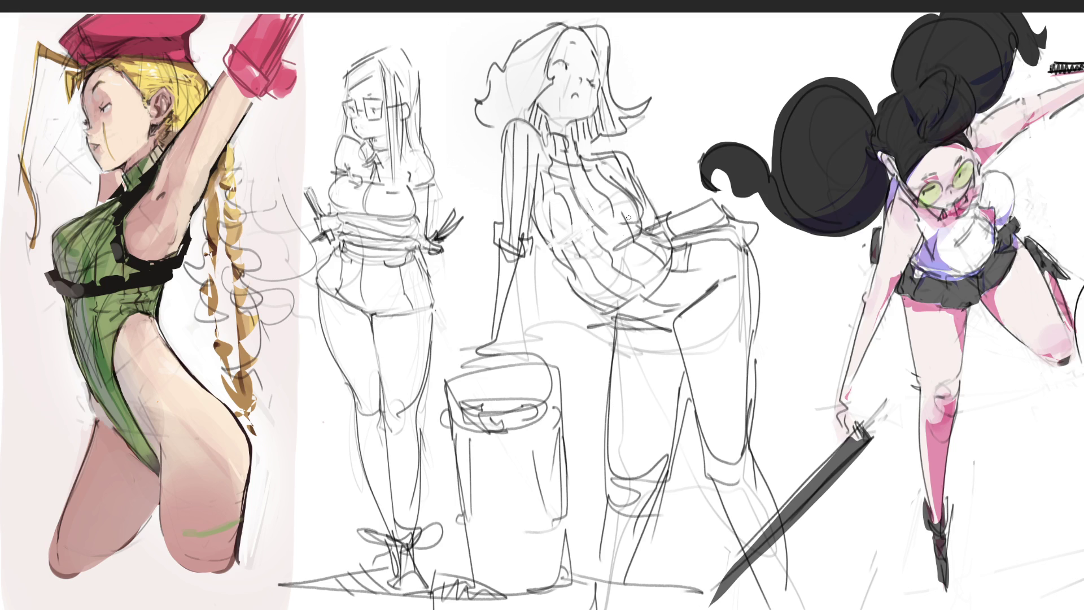
Step: Redraw the torso with darker lines
left_click_drag(576, 194, 624, 268)
left_click_drag(632, 204, 624, 260)
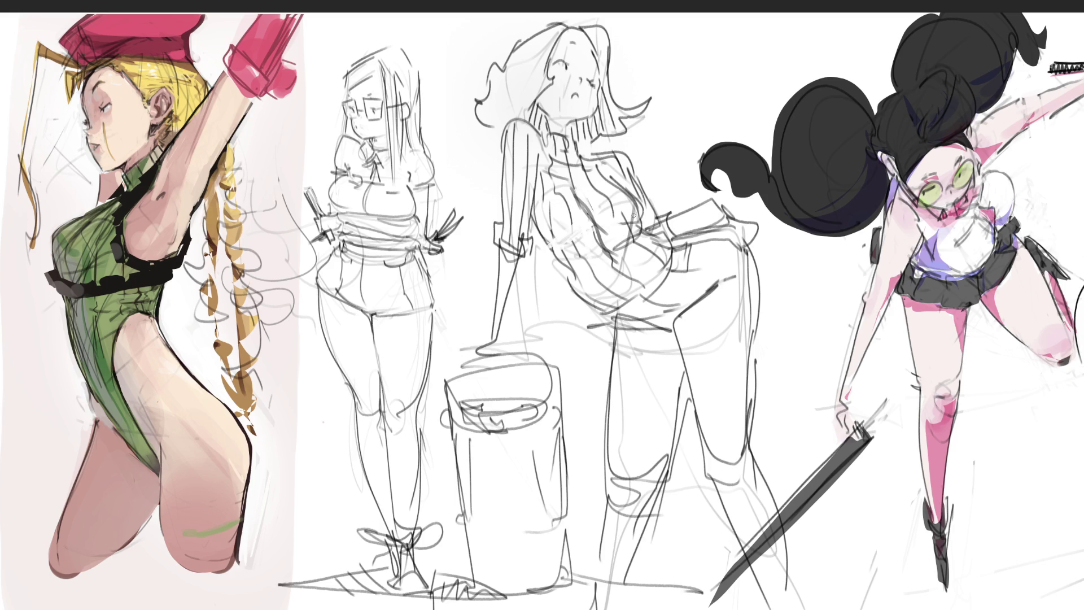
left_click_drag(601, 213, 635, 288)
left_click_drag(644, 244, 651, 253)
key("ctrl+z")
key("ctrl+z")
left_click_drag(644, 206, 615, 258)
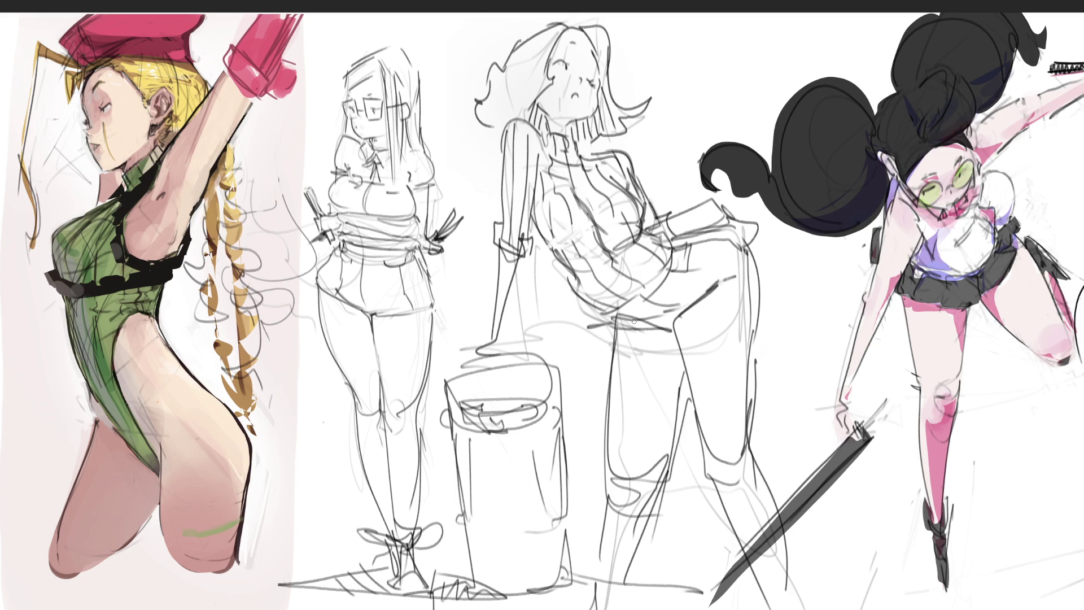
Step: Add short strokes above the head and redraw the mouth as an open 'o'
mouse_move(564, 26)
left_mouse_down()
mouse_move(591, 29)
mouse_move(535, 21)
mouse_move(594, 24)
mouse_move(525, 45)
left_mouse_up()
left_click_drag(574, 95, 575, 100)
left_click_drag(544, 114, 542, 128)
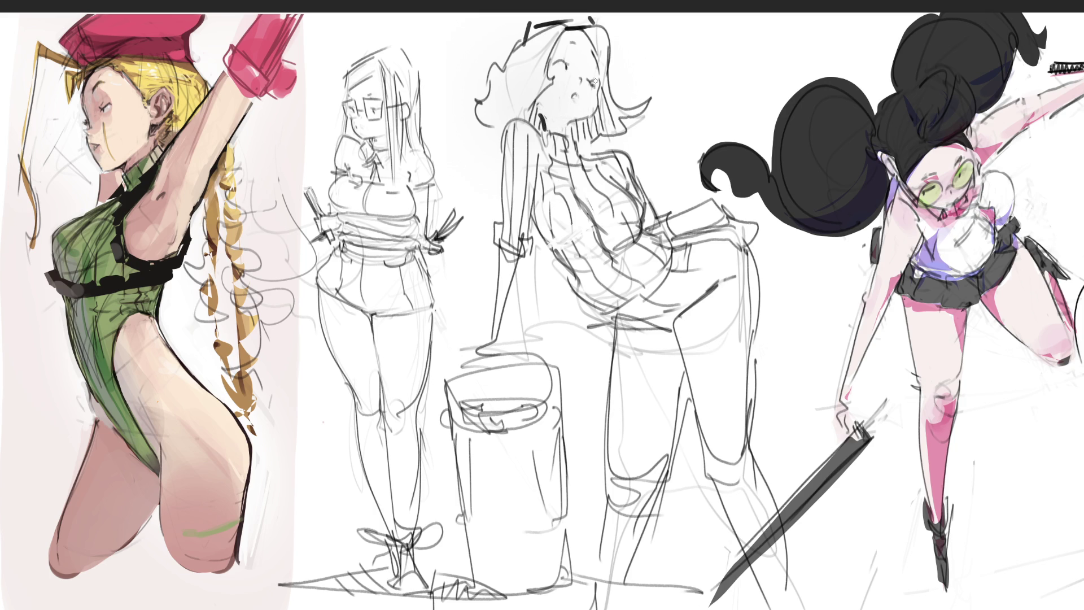
key("ctrl+z")
Step: Scale the middle sketch down and move it up with Transform
key("ctrl+t")
left_click_drag(630, 17, 635, 153)
mouse_move(622, 226)
left_mouse_down()
mouse_move(621, 123)
mouse_move(623, 137)
left_mouse_up()
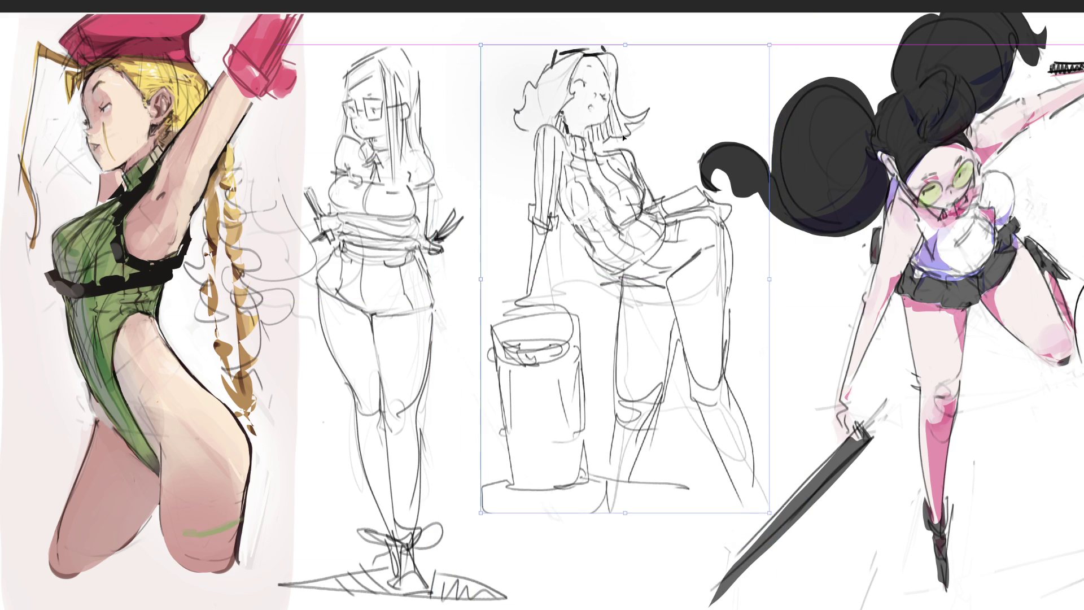
key("Return")
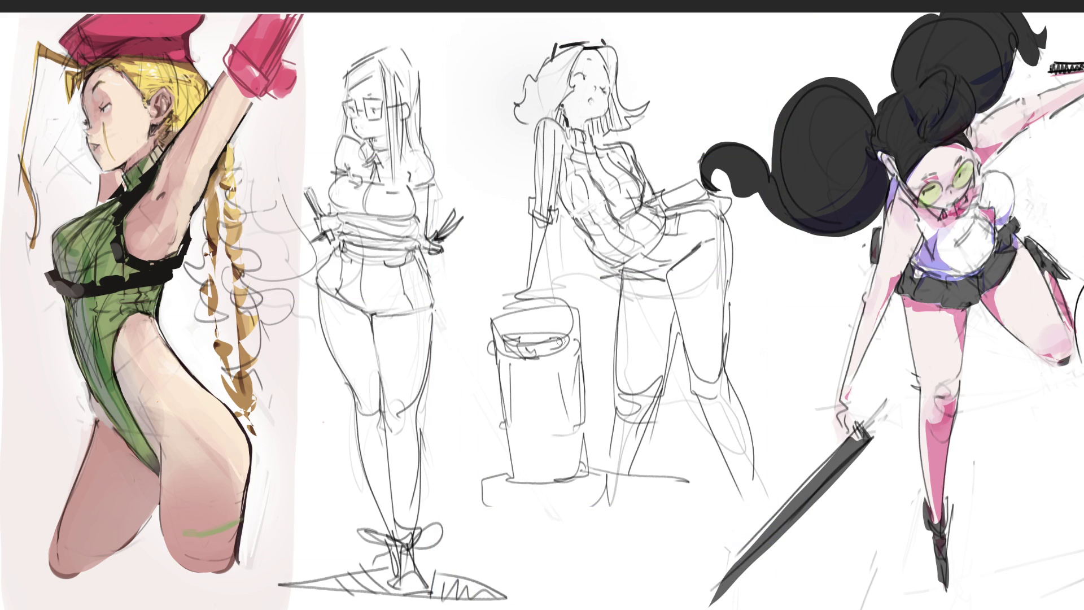
Step: Erase the bin lid scribbles and paint the bin in a bold black outline
key("e")
mouse_move(567, 324)
left_mouse_down()
mouse_move(511, 344)
mouse_move(571, 363)
left_mouse_up()
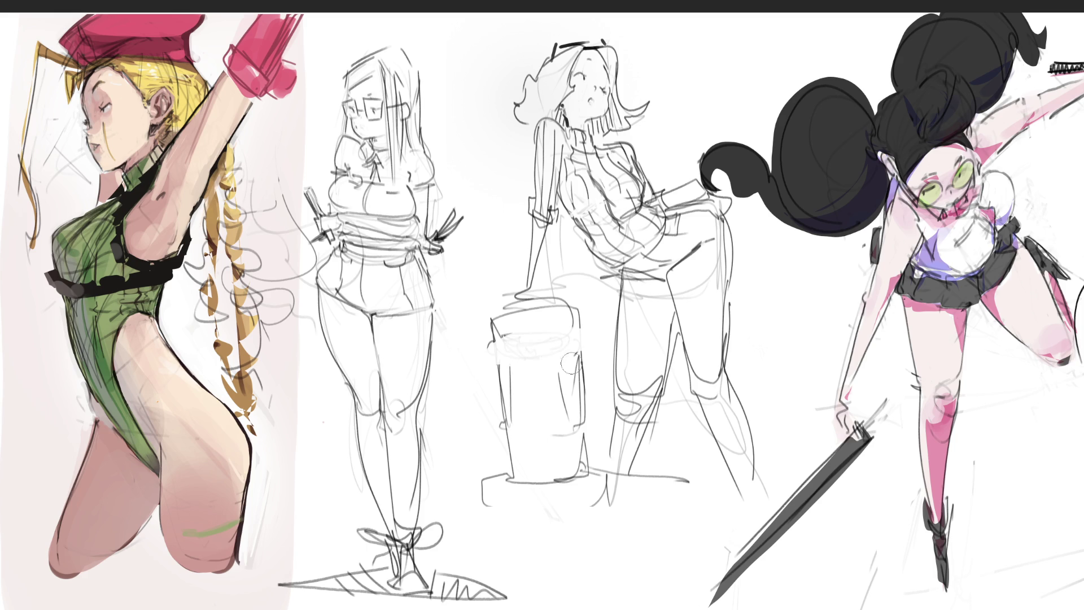
left_click_drag(501, 305, 572, 336)
mouse_move(509, 390)
left_mouse_down()
mouse_move(581, 458)
mouse_move(499, 497)
mouse_move(587, 565)
left_mouse_up()
mouse_move(577, 410)
left_mouse_down()
mouse_move(564, 580)
mouse_move(579, 590)
left_mouse_up()
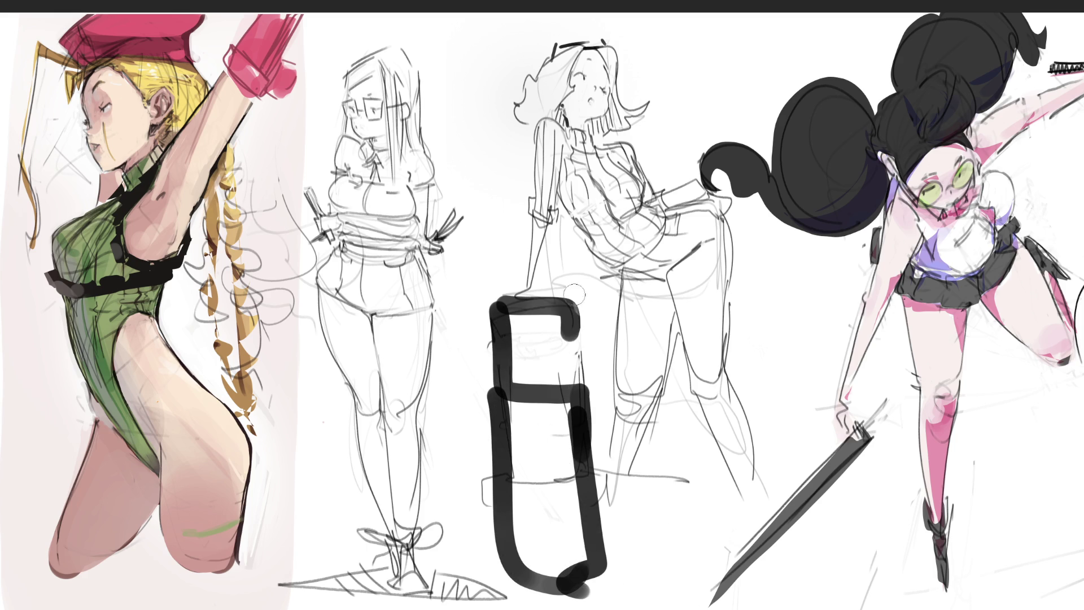
mouse_move(571, 299)
left_mouse_down()
mouse_move(602, 590)
mouse_move(599, 576)
left_mouse_up()
left_click_drag(498, 297, 500, 508)
left_click_drag(494, 325, 496, 581)
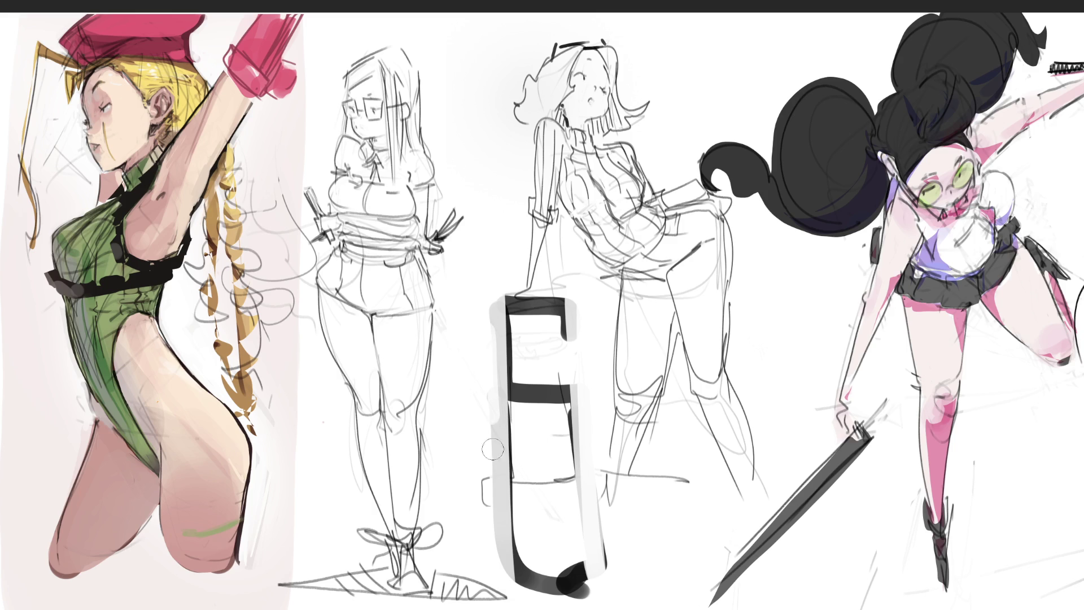
left_click_drag(497, 420, 590, 590)
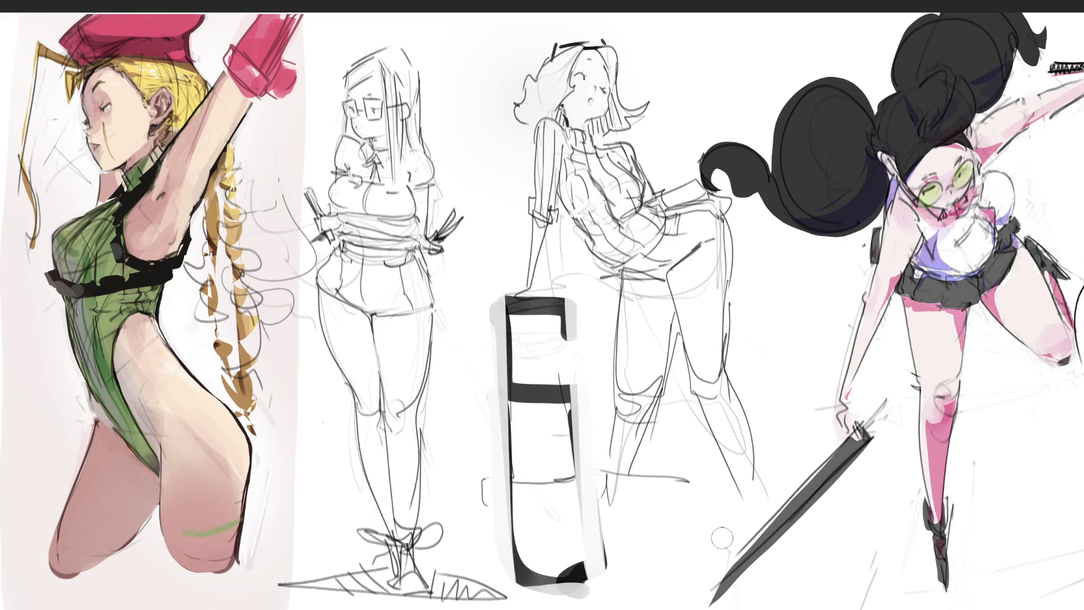
Step: Extend both of the middle figure's lower legs into feet and boots
mouse_move(752, 476)
left_mouse_down()
mouse_move(741, 490)
mouse_move(762, 545)
mouse_move(748, 579)
left_mouse_up()
left_click_drag(760, 539, 759, 567)
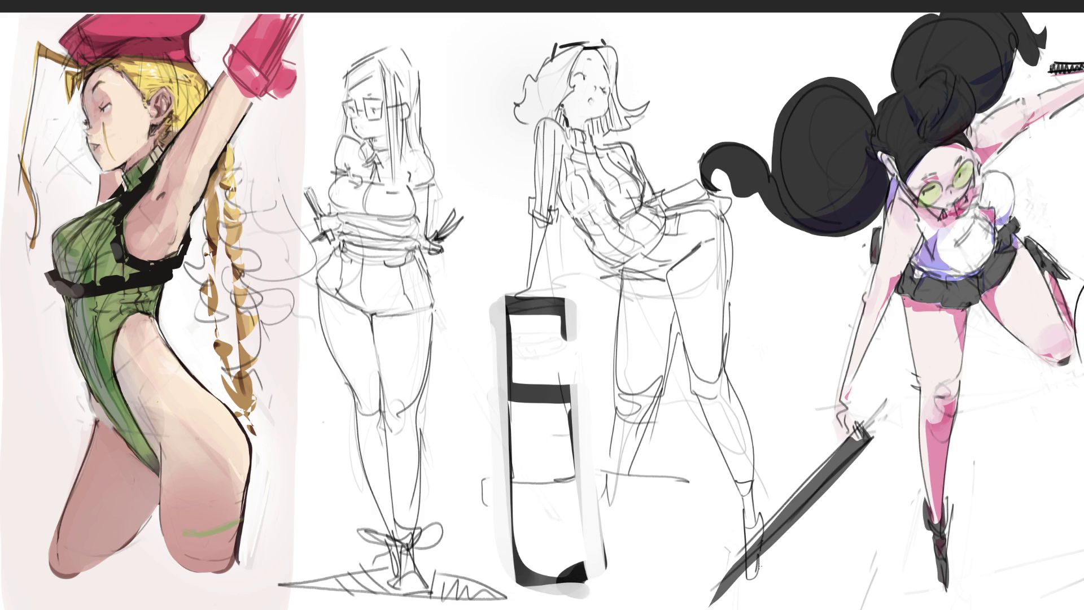
mouse_move(619, 407)
left_mouse_down()
mouse_move(612, 508)
mouse_move(594, 570)
left_mouse_up()
left_click_drag(612, 505, 599, 550)
left_click_drag(599, 552, 590, 576)
left_click_drag(593, 509, 584, 568)
left_click_drag(583, 561, 595, 575)
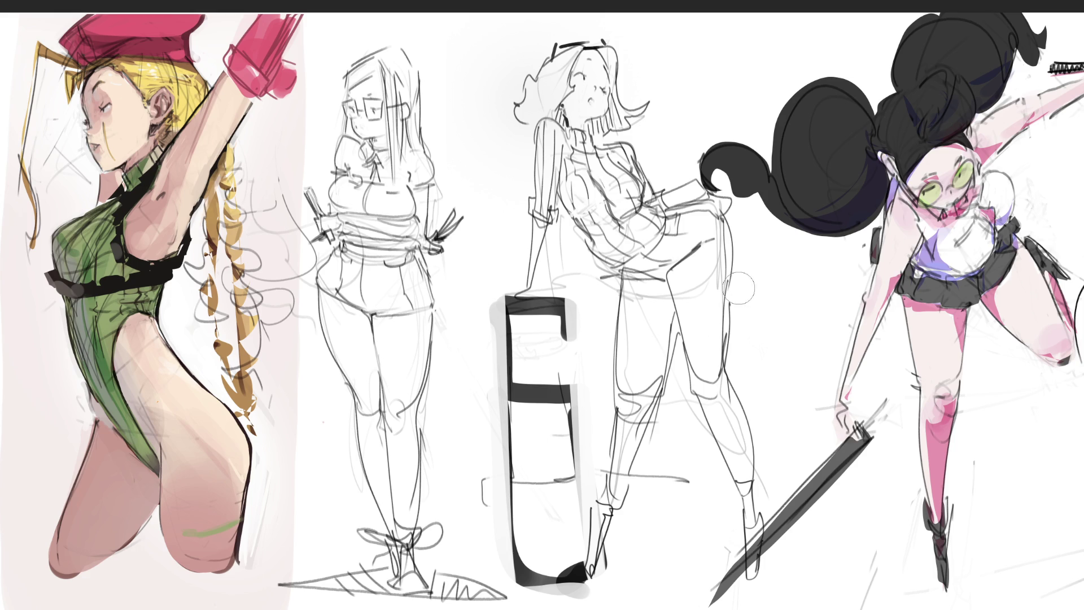
Step: Erase the old hip lines and sketch a new hip and skirt shape
mouse_move(727, 246)
left_mouse_down()
mouse_move(678, 243)
mouse_move(621, 396)
mouse_move(695, 373)
mouse_move(638, 389)
mouse_move(701, 224)
mouse_move(679, 181)
mouse_move(722, 211)
mouse_move(687, 256)
mouse_move(733, 272)
left_mouse_up()
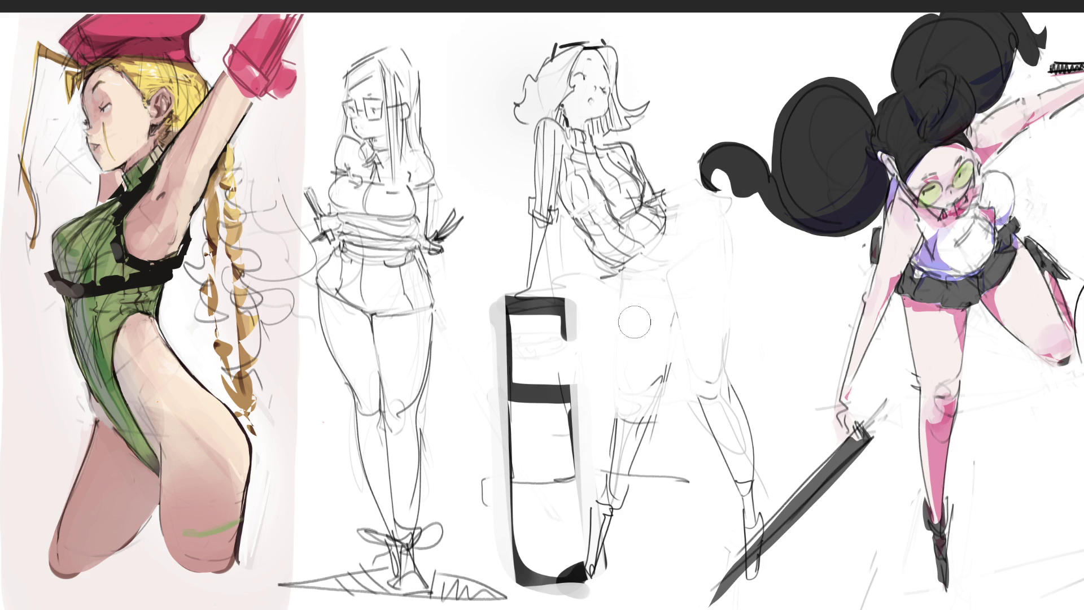
mouse_move(604, 258)
left_mouse_down()
mouse_move(641, 302)
mouse_move(661, 271)
mouse_move(665, 282)
left_mouse_up()
mouse_move(628, 268)
left_mouse_down()
mouse_move(672, 218)
mouse_move(641, 272)
left_mouse_up()
mouse_move(668, 213)
left_mouse_down()
mouse_move(712, 228)
mouse_move(732, 253)
left_mouse_up()
mouse_move(614, 267)
left_mouse_down()
mouse_move(643, 322)
mouse_move(677, 312)
left_mouse_up()
left_click_drag(736, 252, 737, 298)
left_click_drag(635, 323, 735, 300)
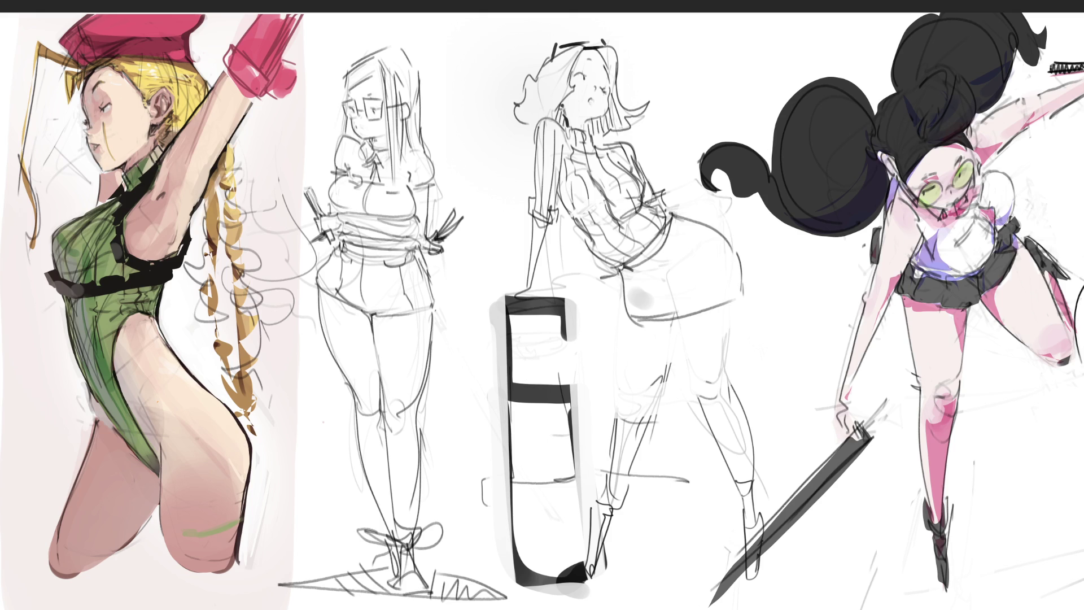
Step: Redraw the skirt edges and trace the hip line and hem in thick black
mouse_move(613, 264)
left_mouse_down()
mouse_move(632, 325)
mouse_move(746, 300)
mouse_move(649, 284)
left_mouse_up()
left_click_drag(667, 217, 706, 267)
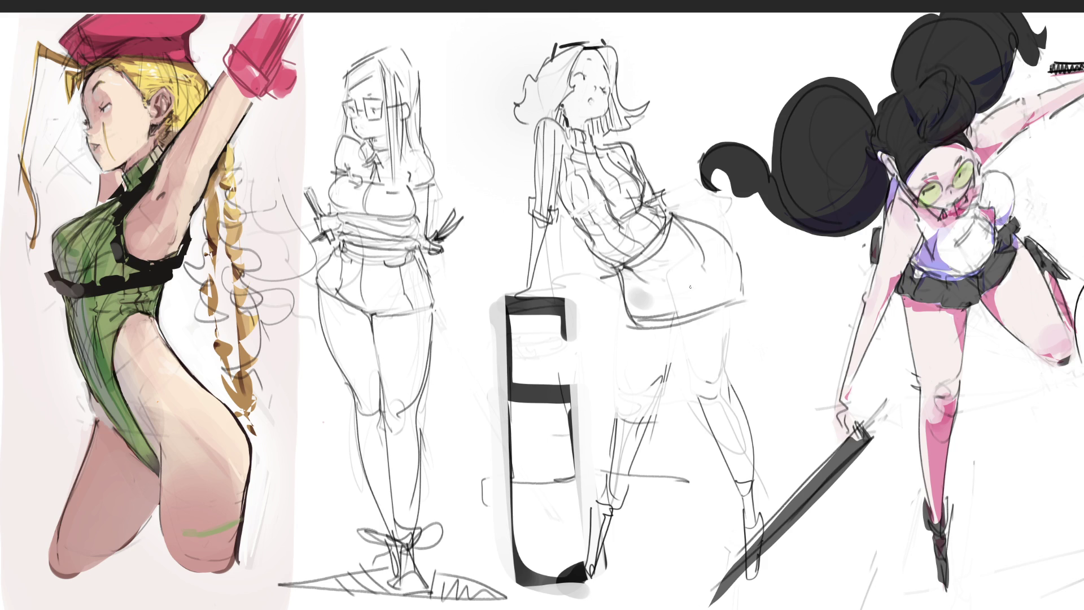
mouse_move(617, 264)
left_mouse_down()
mouse_move(631, 303)
mouse_move(671, 317)
left_mouse_up()
left_click_drag(666, 206, 718, 249)
left_click_drag(613, 270, 740, 314)
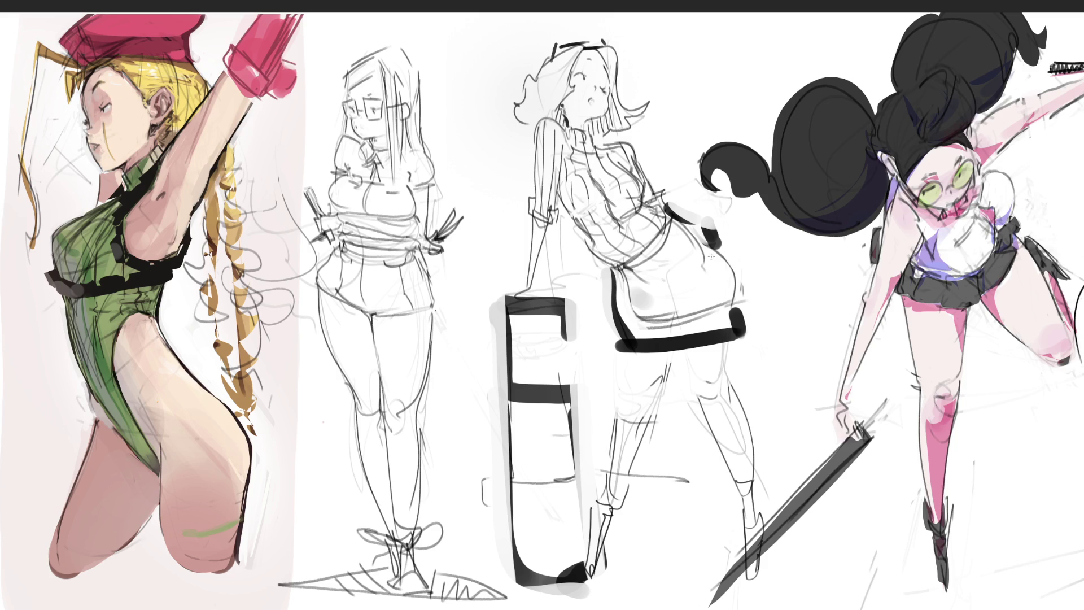
Step: Ink the right hip edge and both edges of the apron
left_click_drag(715, 240, 728, 288)
left_click_drag(634, 270, 623, 327)
left_click_drag(716, 270, 728, 346)
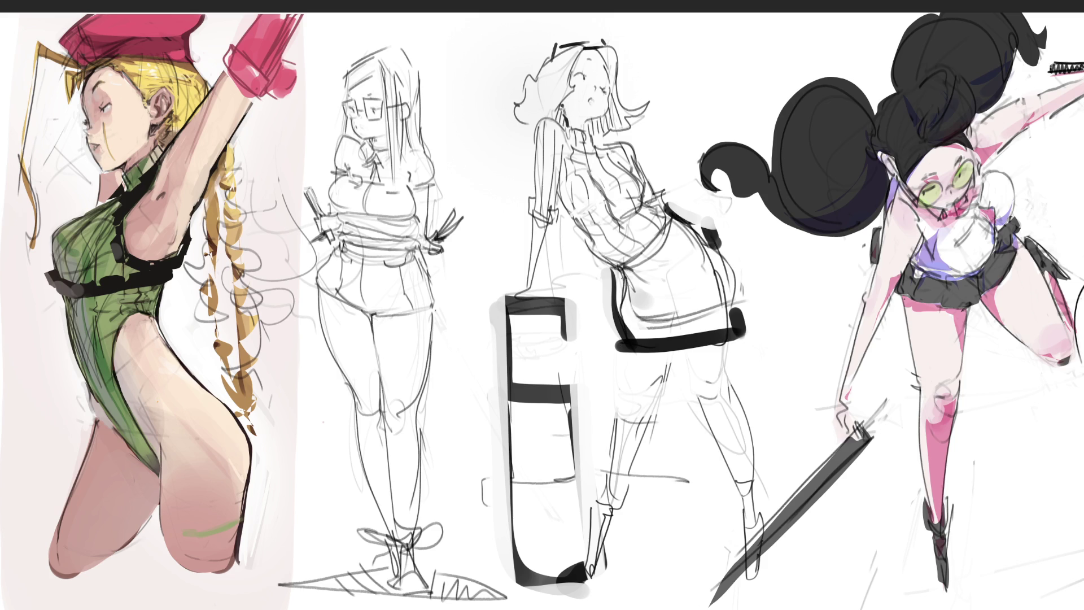
left_click_drag(613, 275, 624, 467)
Step: Ink the leg lines below the apron, including the right leg's inner and outer contours
left_click_drag(666, 343, 630, 570)
left_click_drag(624, 432, 614, 596)
left_click_drag(690, 347, 698, 405)
left_click_drag(734, 328, 724, 425)
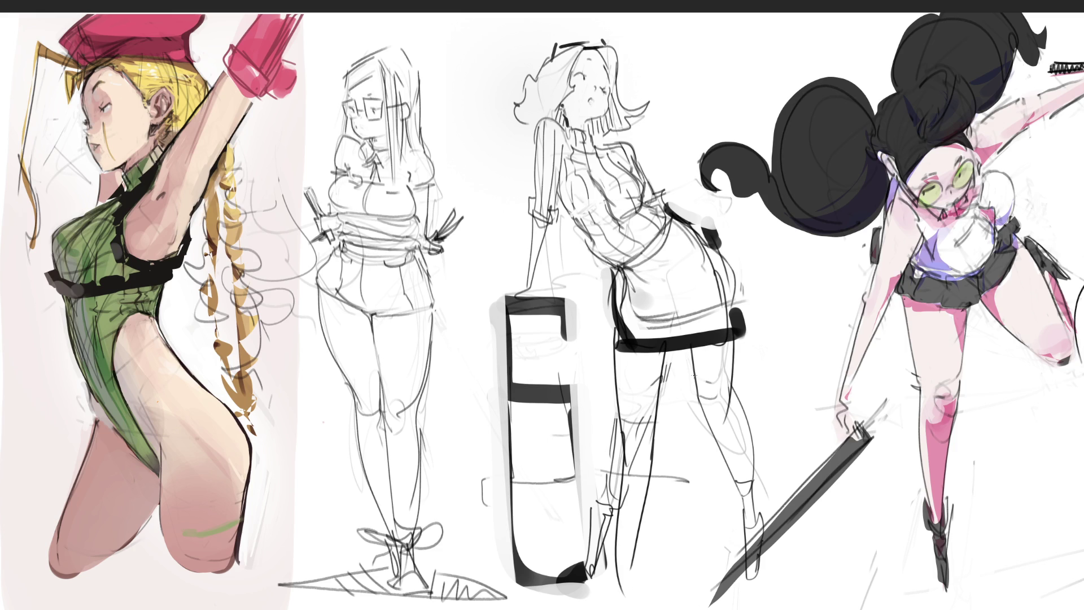
left_click_drag(677, 339, 705, 550)
left_click_drag(734, 378, 714, 593)
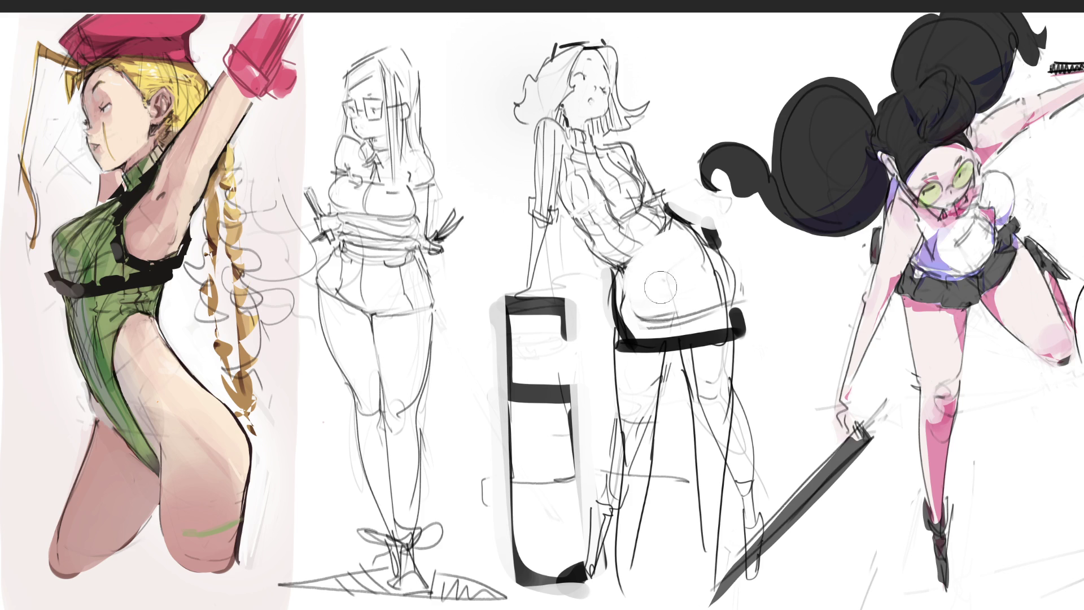
Step: Paint a thick waistband and ink the waist, a chest line, and the skirt's side and hem
mouse_move(680, 223)
left_mouse_down()
mouse_move(621, 293)
mouse_move(658, 282)
left_mouse_up()
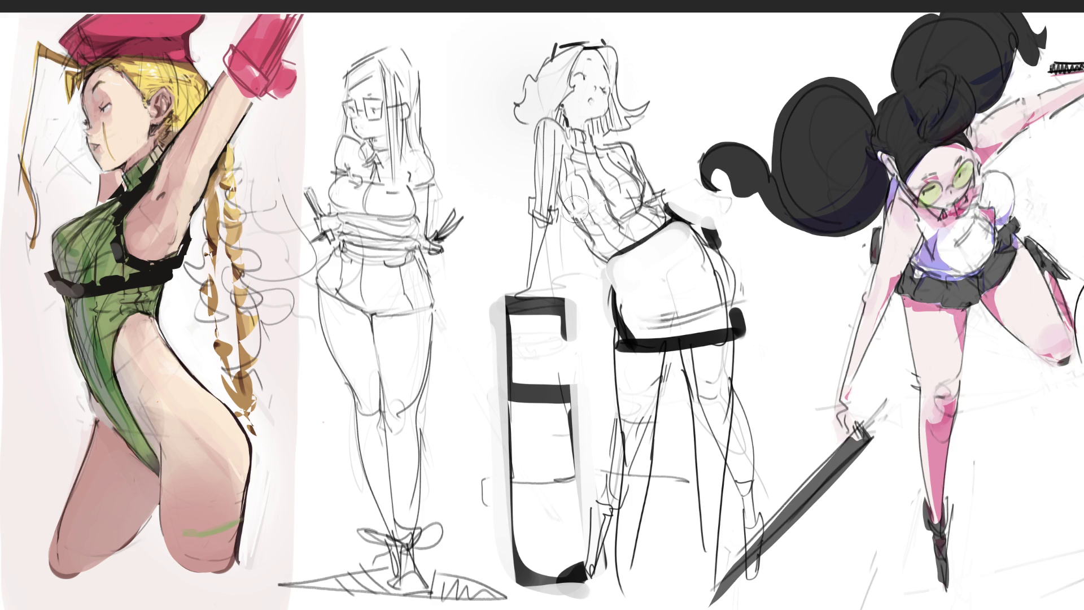
mouse_move(575, 223)
left_mouse_down()
mouse_move(607, 267)
mouse_move(653, 235)
left_mouse_up()
left_click_drag(587, 200, 612, 192)
left_click_drag(687, 223, 718, 281)
mouse_move(614, 261)
left_mouse_down()
mouse_move(660, 327)
mouse_move(744, 309)
left_mouse_up()
Step: Redraw the skirt's left side and ink both legs down to the bottom of the view
mouse_move(598, 267)
left_mouse_down()
mouse_move(611, 349)
mouse_move(631, 352)
mouse_move(633, 447)
left_mouse_up()
left_click_drag(669, 344, 639, 609)
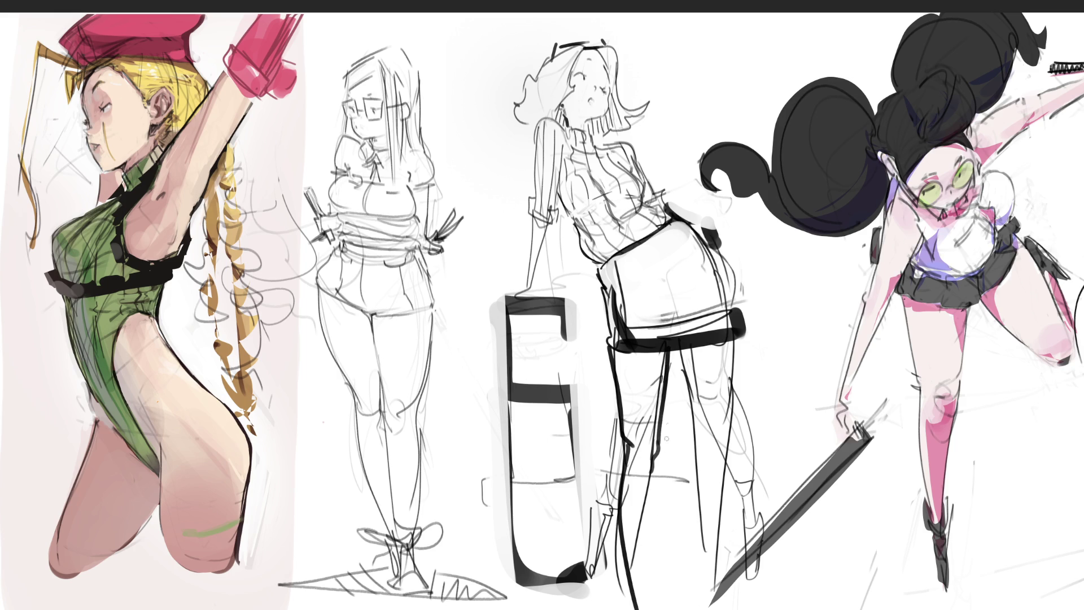
left_click_drag(661, 445, 655, 608)
left_click_drag(683, 350, 694, 427)
left_click_drag(742, 331, 723, 472)
left_click_drag(694, 433, 705, 609)
left_click_drag(735, 454, 716, 609)
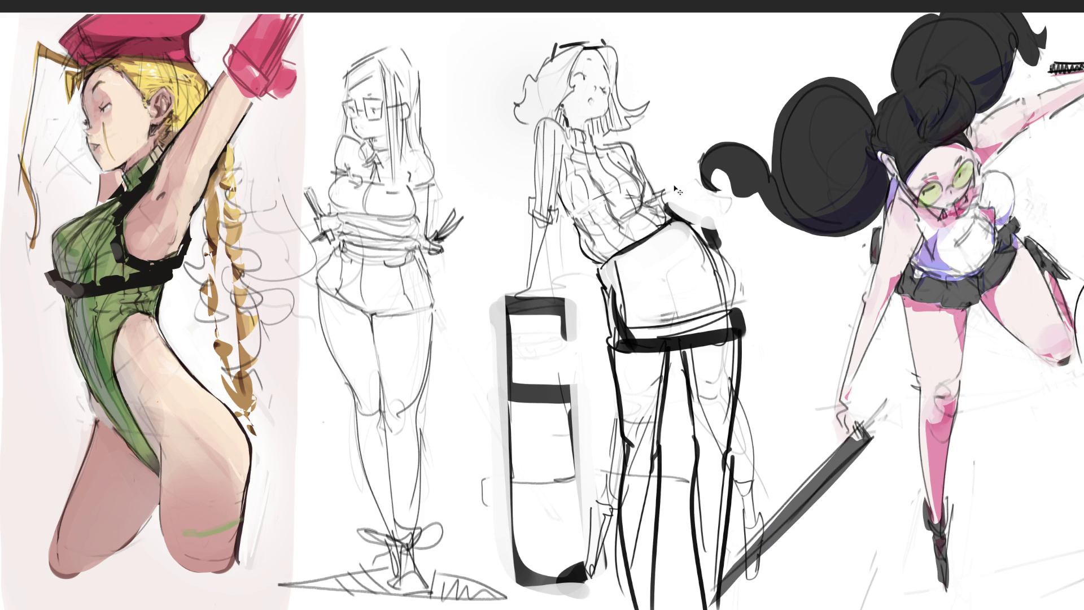
Step: Scale the pillar girl down with Transform so her feet fit
key("ctrl+t")
left_click_drag(626, 37, 624, 101)
key("Return")
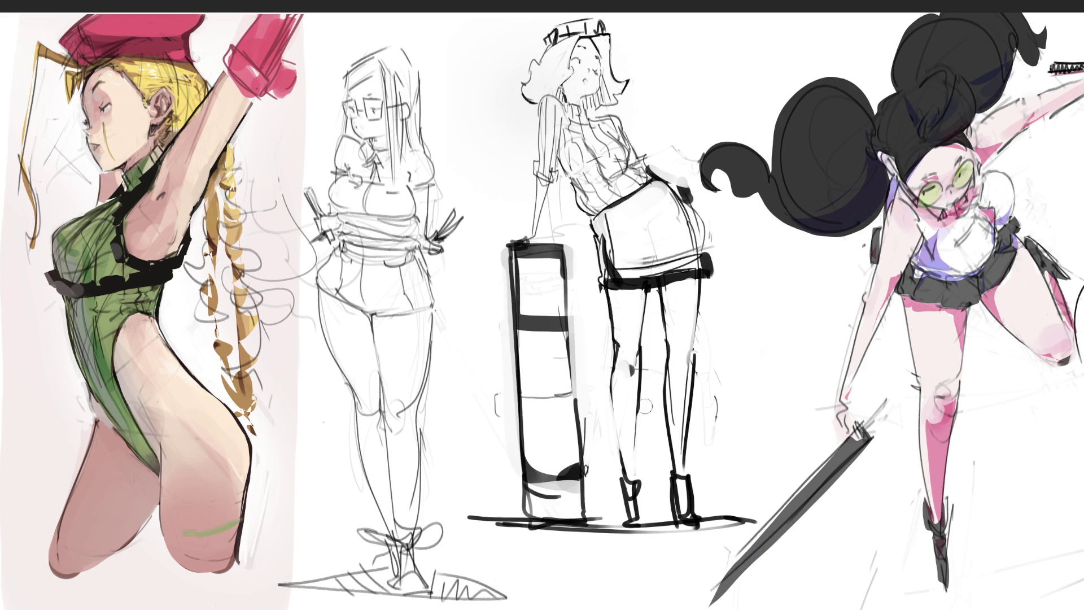
Step: Lightly shade both legs in grey and detail the hands on the pillar and hip
left_click_drag(646, 373, 644, 460)
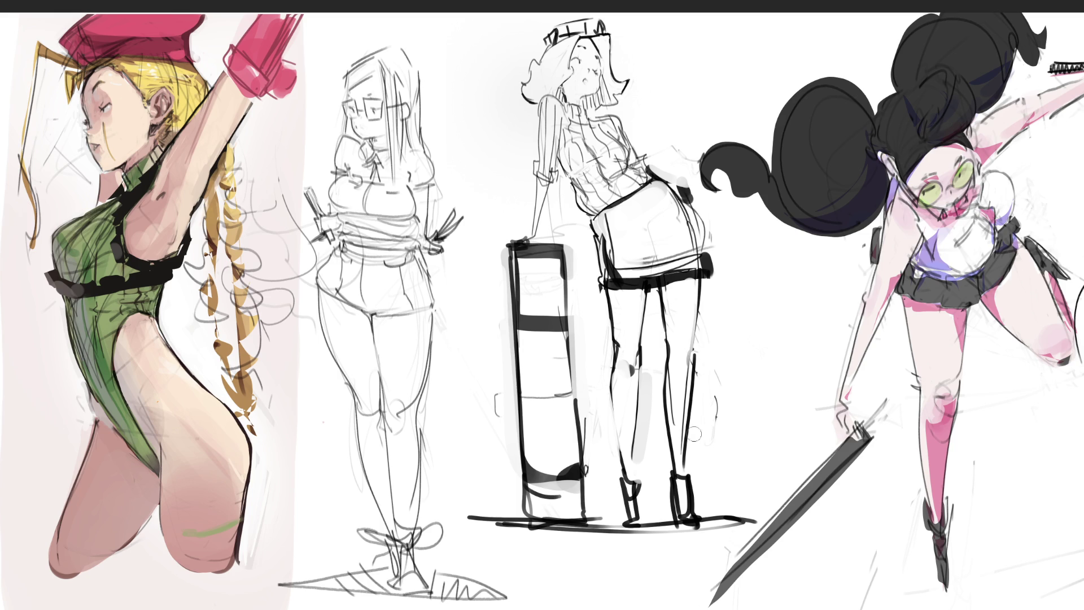
mouse_move(675, 362)
left_mouse_down()
mouse_move(681, 425)
mouse_move(684, 375)
left_mouse_up()
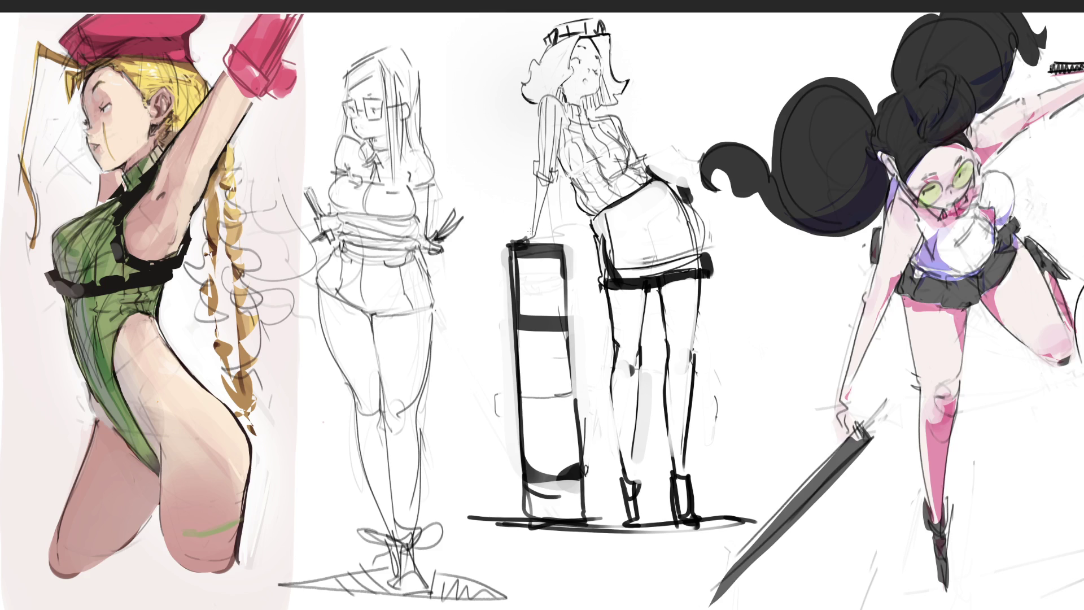
left_click_drag(531, 234, 533, 239)
mouse_move(640, 159)
left_mouse_down()
mouse_move(677, 169)
mouse_move(684, 186)
left_mouse_up()
Step: Sketch the apron bow, its hanging ties and fold lines, and darken its right edge
left_click_drag(605, 225, 681, 209)
mouse_move(592, 223)
left_mouse_down()
mouse_move(571, 229)
mouse_move(593, 246)
mouse_move(593, 268)
left_mouse_up()
left_click_drag(598, 227, 599, 245)
left_click_drag(591, 227, 568, 256)
left_click_drag(583, 235, 570, 249)
mouse_move(623, 211)
left_mouse_down()
mouse_move(621, 223)
mouse_move(658, 209)
left_mouse_up()
mouse_move(658, 186)
left_mouse_down()
mouse_move(658, 217)
mouse_move(675, 208)
left_mouse_up()
left_click_drag(677, 196, 677, 207)
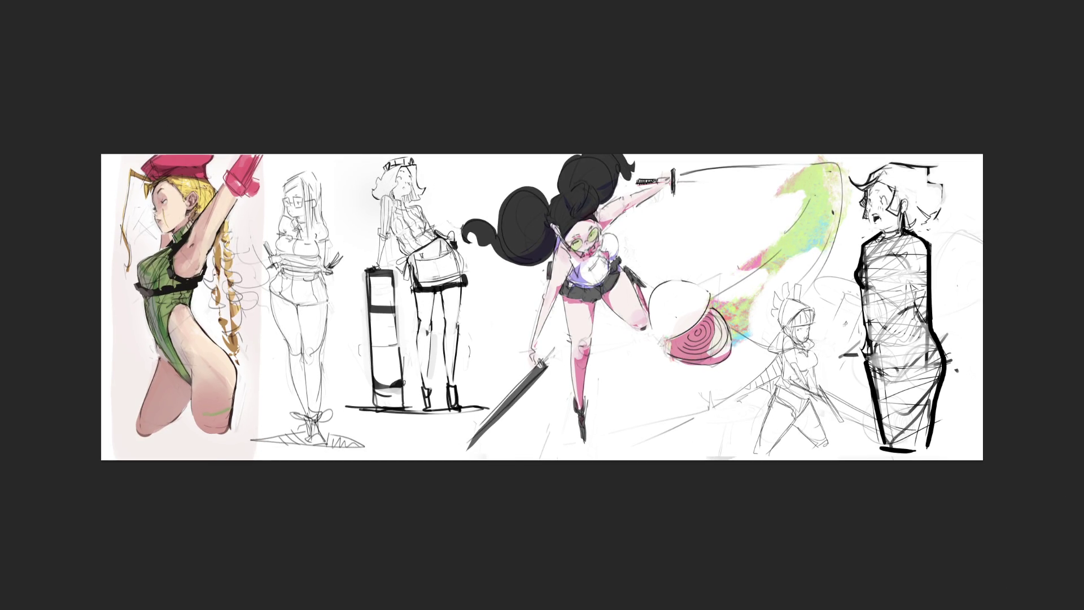
Step: Stretch the whole artwork wider to the right, then drag the scribbled bound figure to the far right edge
key("ctrl+t")
left_click_drag(985, 311, 1054, 320)
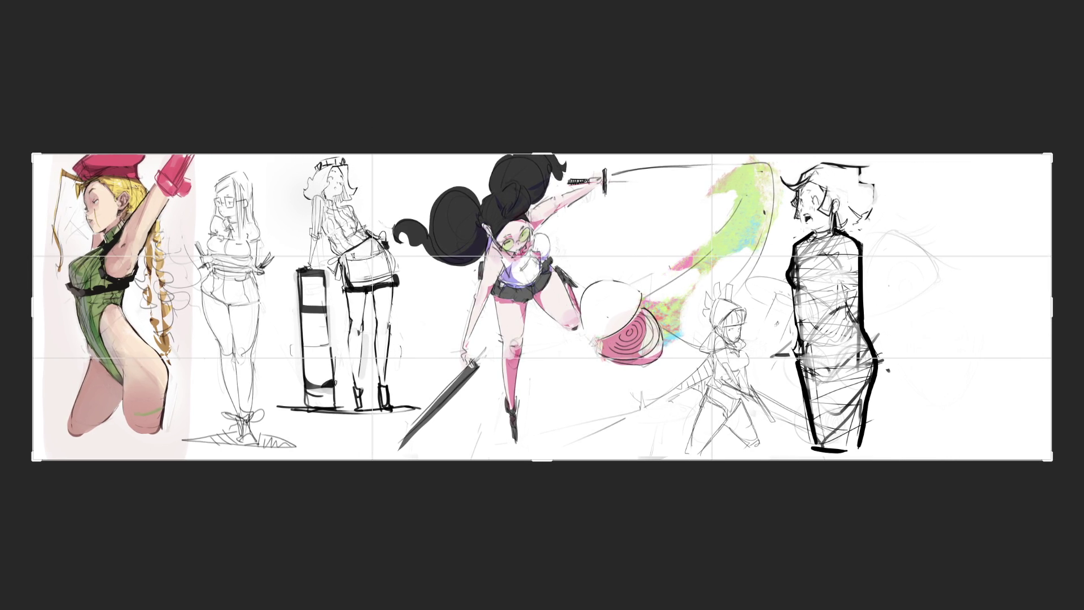
key("Return")
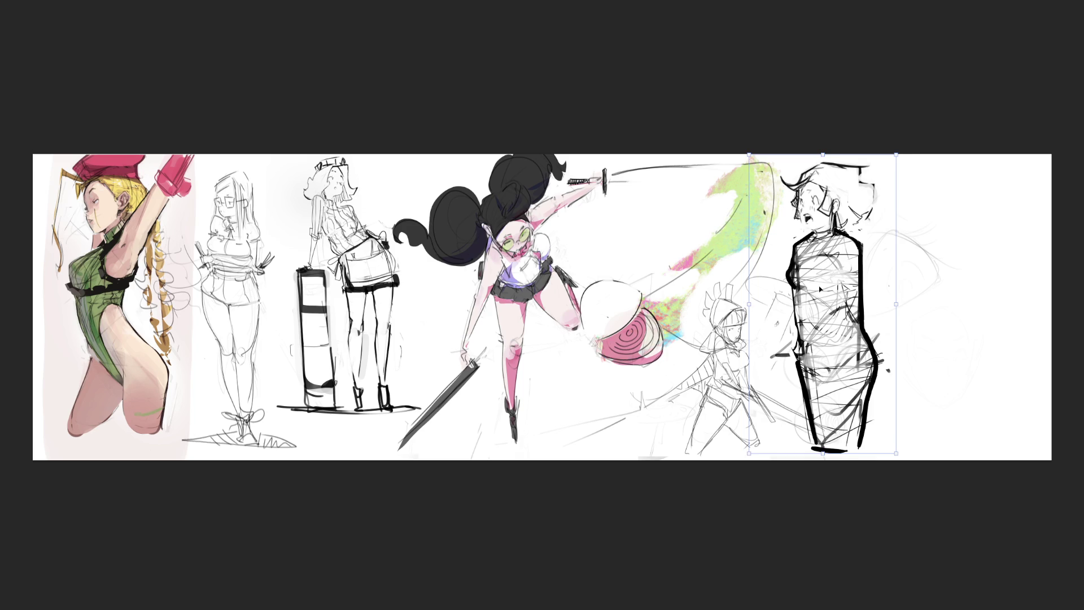
mouse_move(826, 295)
left_mouse_down()
mouse_move(989, 295)
mouse_move(983, 288)
left_mouse_up()
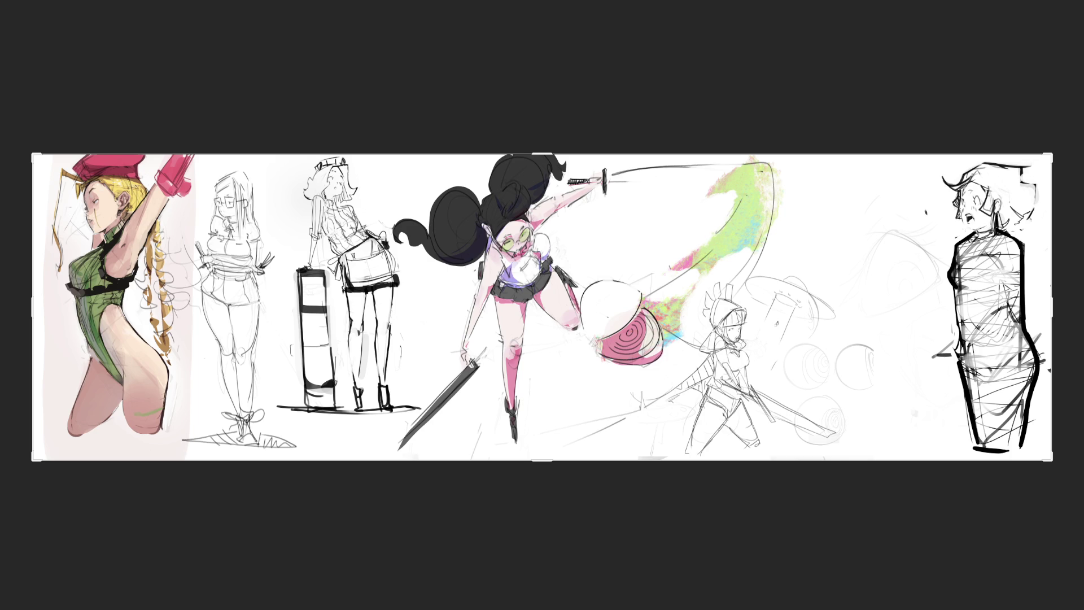
Step: Slide the sword girl, onion and knight right, then move the glasses and pillar girl pair beside her
left_click_drag(636, 328, 786, 334)
key("Return")
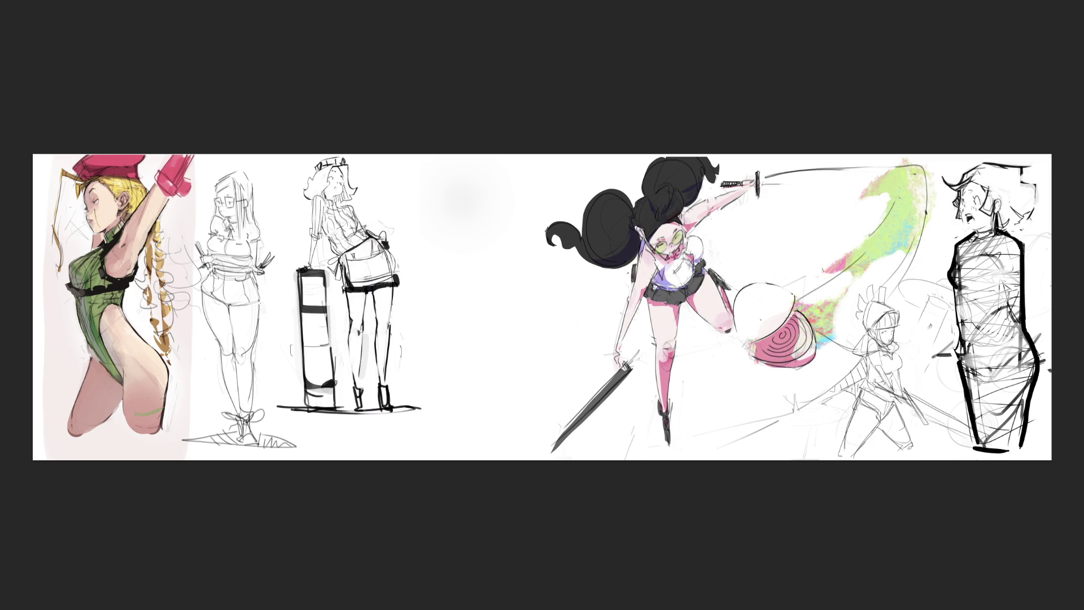
key("c")
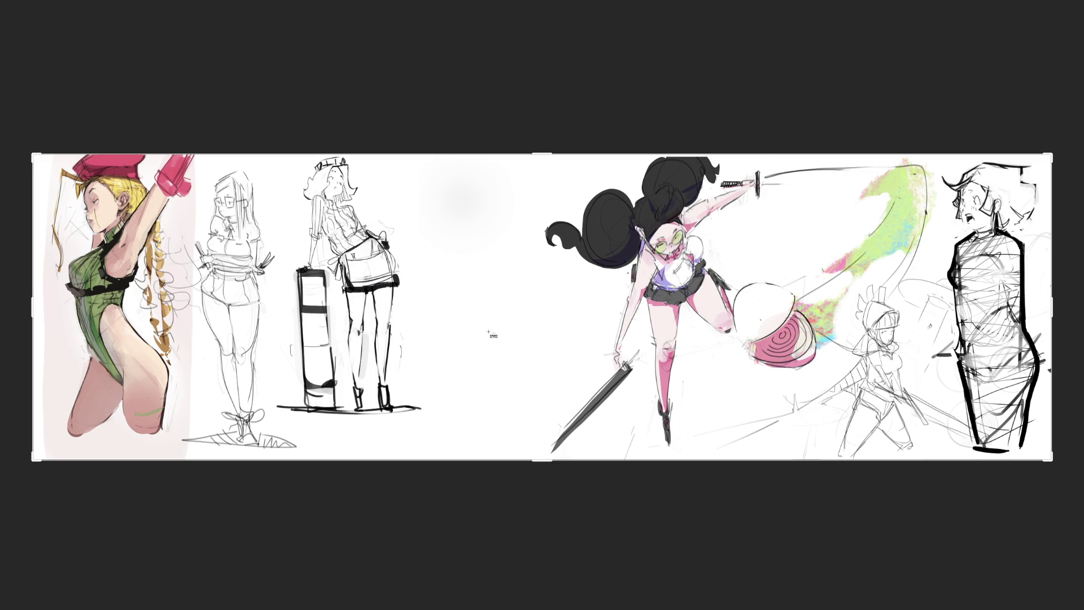
key("v")
mouse_move(332, 296)
left_mouse_down()
mouse_move(507, 296)
mouse_move(487, 295)
left_mouse_up()
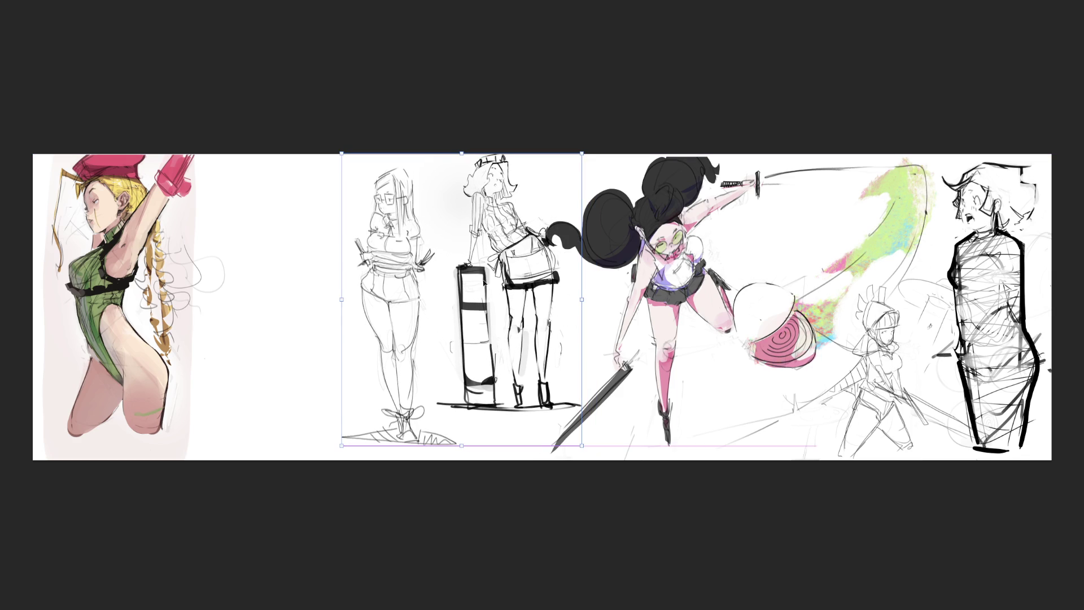
Step: Commit the glasses girl and pillar girl pair in their new spot beside the sword fighter
key("c")
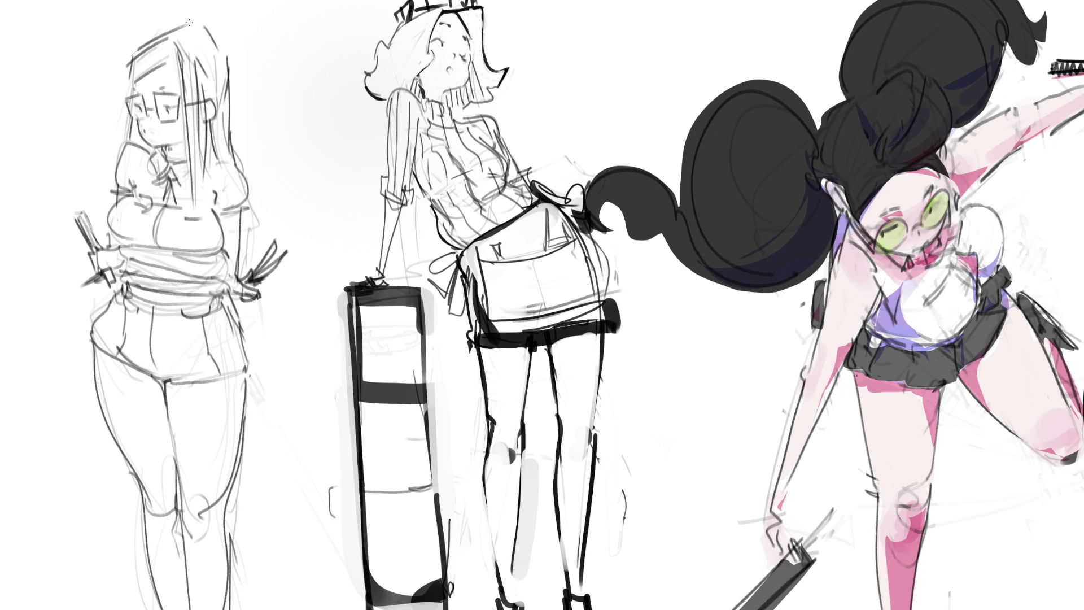
Step: Replace a thin hair stroke with a bolder pencil curve over the glasses girl's head
mouse_move(130, 56)
left_mouse_down()
mouse_move(195, 19)
mouse_move(229, 68)
left_mouse_up()
key("ctrl+z")
left_click_drag(197, 22, 232, 72)
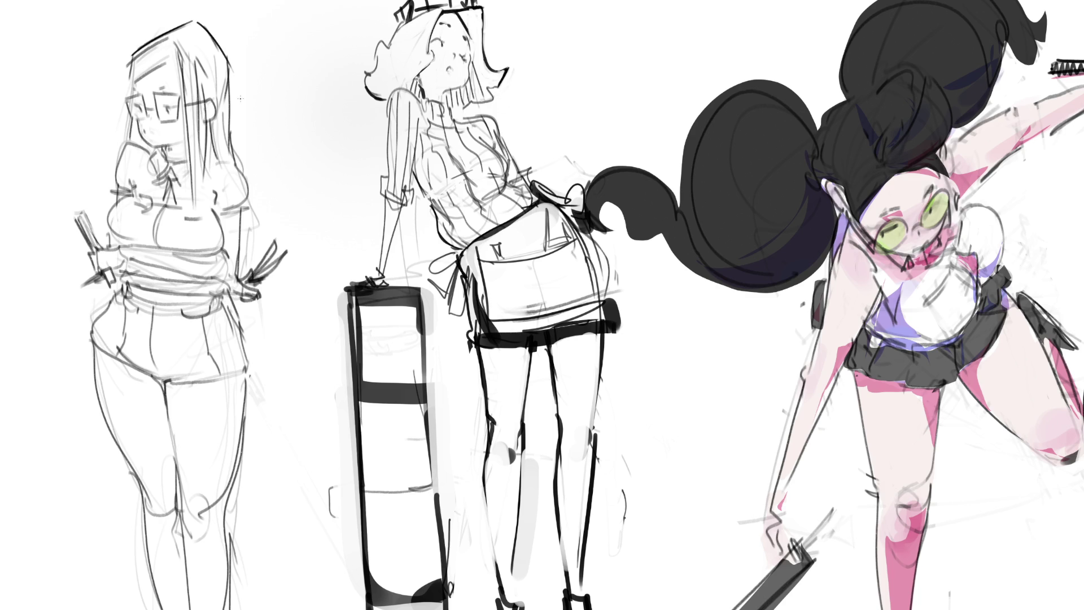
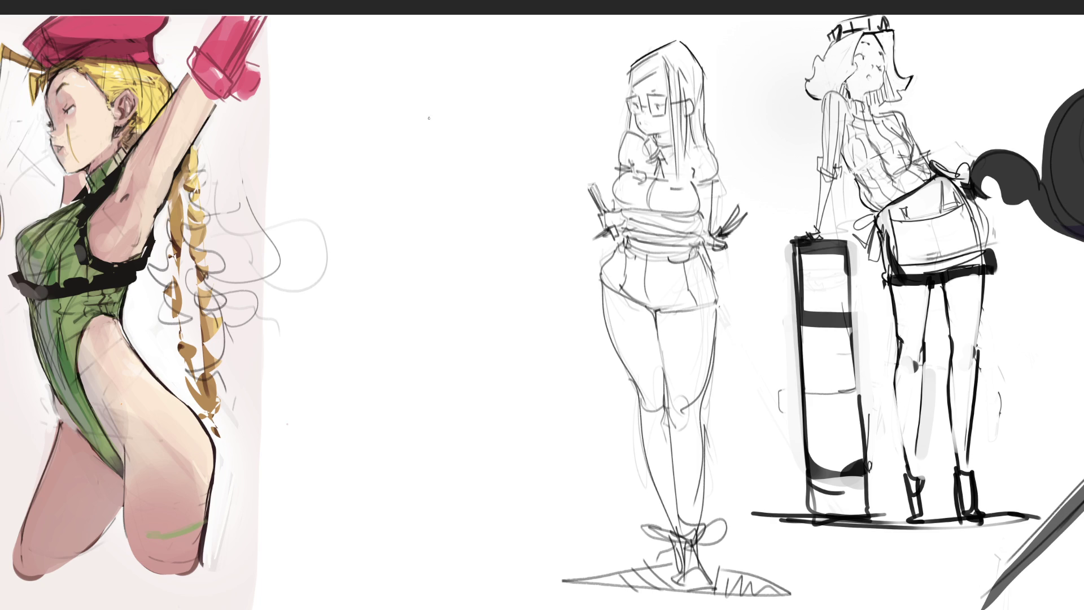
Step: Rough in the new figure's head outline with a brow line, ears and hair curves
left_click_drag(426, 103, 430, 122)
left_click_drag(473, 83, 484, 125)
mouse_move(423, 88)
left_mouse_down()
mouse_move(456, 60)
mouse_move(483, 126)
mouse_move(432, 130)
mouse_move(487, 127)
left_mouse_up()
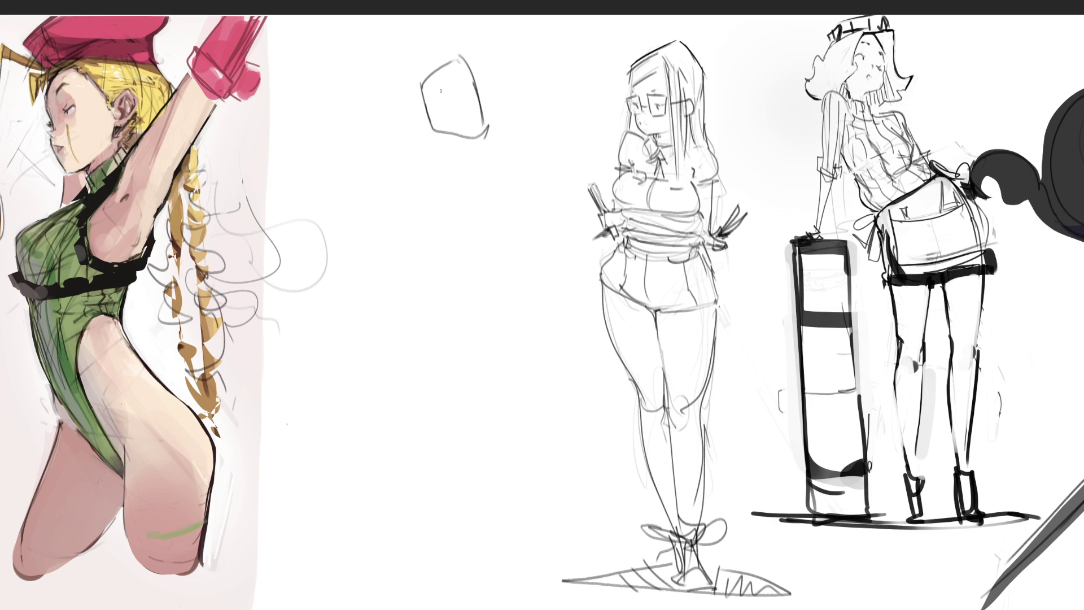
mouse_move(429, 98)
left_mouse_down()
mouse_move(432, 108)
mouse_move(461, 79)
mouse_move(449, 119)
mouse_move(484, 107)
left_mouse_up()
left_click_drag(421, 119, 428, 124)
mouse_move(421, 84)
left_mouse_down()
mouse_move(452, 56)
mouse_move(423, 79)
left_mouse_up()
mouse_move(419, 86)
left_mouse_down()
mouse_move(415, 98)
mouse_move(489, 67)
mouse_move(488, 78)
left_mouse_up()
mouse_move(405, 68)
left_mouse_down()
mouse_move(409, 102)
mouse_move(458, 43)
mouse_move(491, 74)
left_mouse_up()
left_click_drag(491, 76, 481, 88)
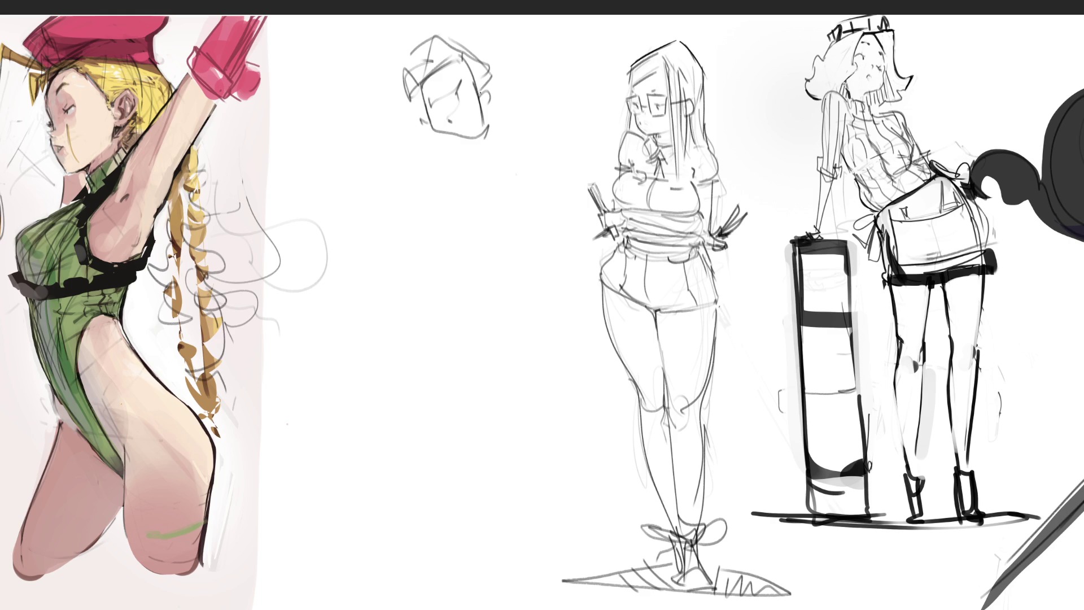
Step: Add hair strokes on the right, redraw the head's left outline, and sketch the chin
left_click_drag(481, 85, 496, 103)
mouse_move(477, 54)
left_mouse_down()
mouse_move(495, 92)
mouse_move(486, 49)
left_mouse_up()
left_click_drag(486, 48, 487, 133)
left_click_drag(402, 72, 406, 143)
left_click_drag(417, 97, 422, 130)
mouse_move(416, 90)
left_mouse_down()
mouse_move(427, 133)
mouse_move(466, 134)
left_mouse_up()
mouse_move(496, 70)
left_mouse_down()
mouse_move(499, 125)
mouse_move(428, 175)
mouse_move(395, 149)
mouse_move(486, 170)
mouse_move(502, 192)
left_mouse_up()
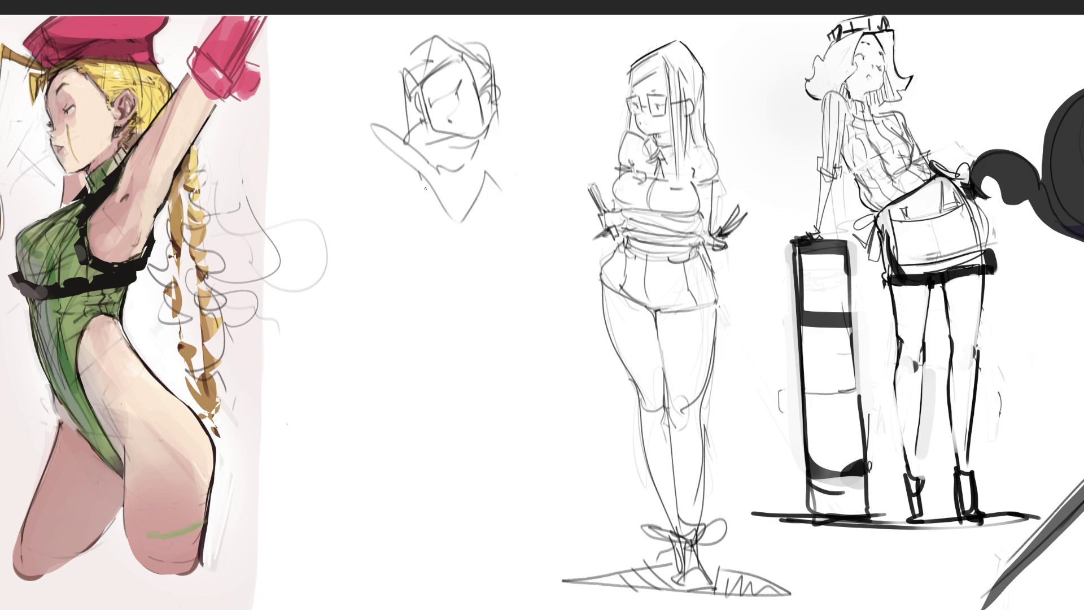
Step: Sketch the shoulder, torso, waist and hips, and sweep the legs down toward the feet
mouse_move(425, 188)
left_mouse_down()
mouse_move(502, 179)
mouse_move(501, 257)
left_mouse_up()
mouse_move(518, 212)
left_mouse_down()
mouse_move(449, 311)
mouse_move(492, 254)
mouse_move(471, 314)
left_mouse_up()
mouse_move(432, 269)
left_mouse_down()
mouse_move(391, 297)
mouse_move(462, 349)
left_mouse_up()
mouse_move(438, 250)
left_mouse_down()
mouse_move(415, 264)
mouse_move(383, 398)
left_mouse_up()
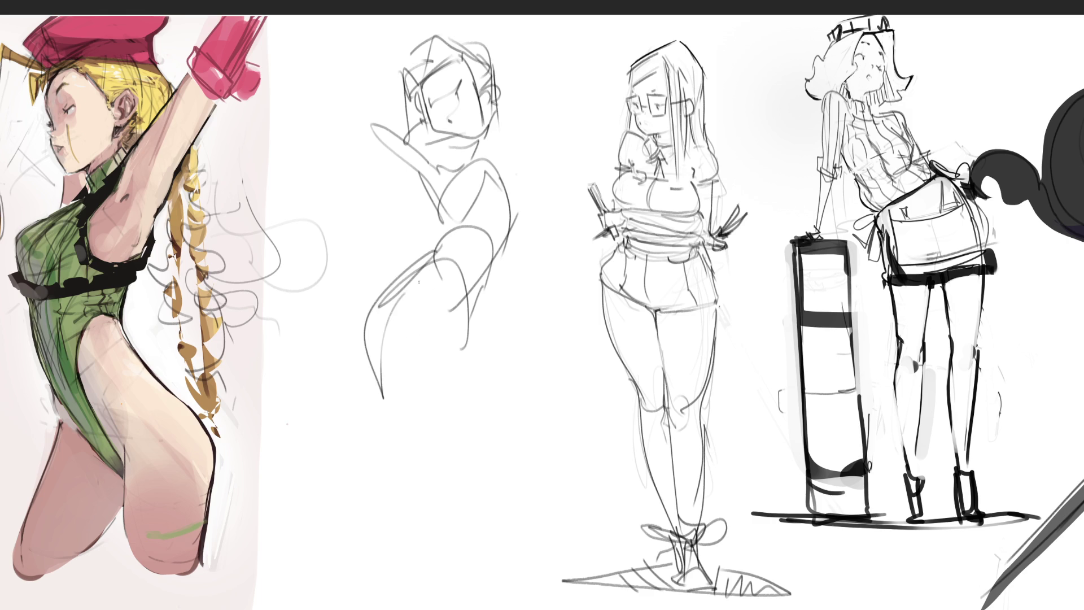
left_click_drag(404, 299, 428, 420)
mouse_move(366, 340)
left_mouse_down()
mouse_move(381, 412)
mouse_move(404, 328)
mouse_move(415, 556)
mouse_move(454, 473)
left_mouse_up()
mouse_move(476, 284)
left_mouse_down()
mouse_move(541, 419)
mouse_move(480, 512)
left_mouse_up()
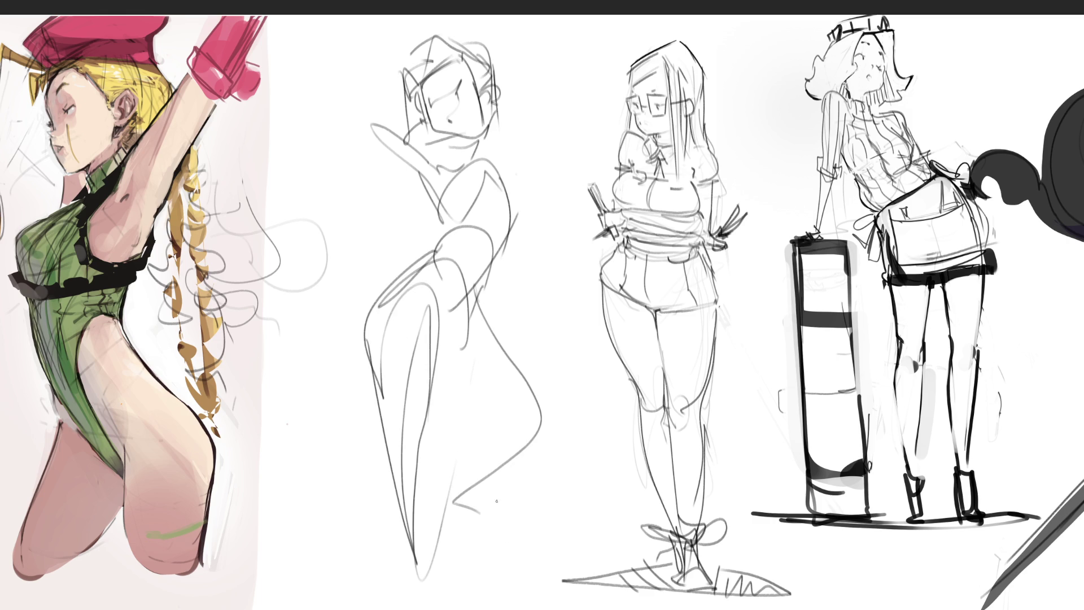
Step: Fade the gesture sketch with the eraser, then pencil the eye, hair with bangs, nose and mouth
key("e")
mouse_move(497, 429)
left_mouse_down()
mouse_move(441, 243)
mouse_move(452, 56)
mouse_move(362, 84)
mouse_move(557, 437)
mouse_move(469, 56)
mouse_move(448, 496)
mouse_move(534, 470)
mouse_move(519, 165)
mouse_move(352, 312)
left_mouse_up()
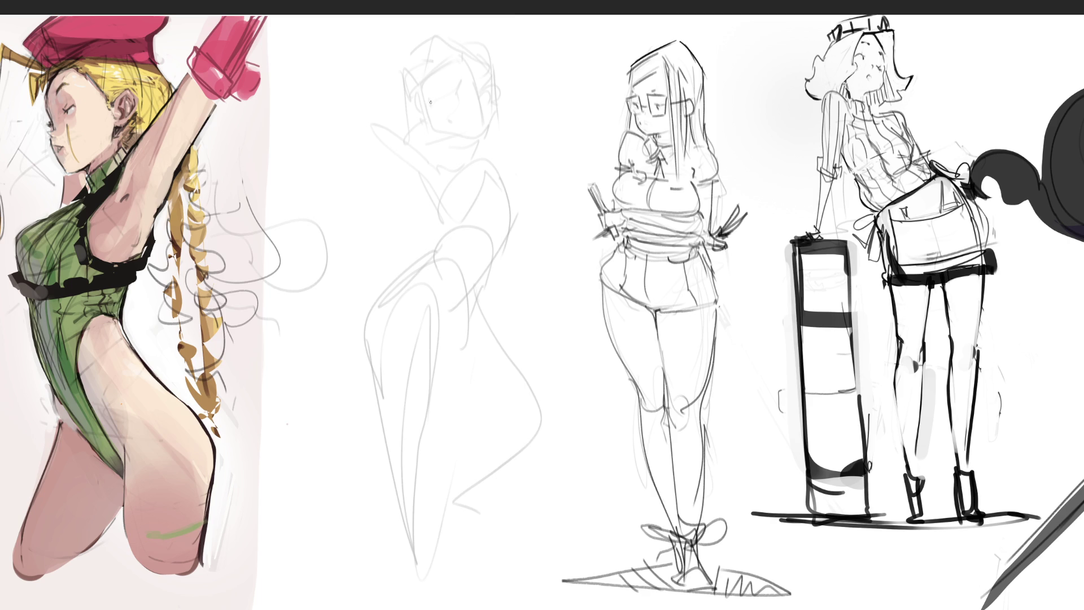
mouse_move(431, 105)
left_mouse_down()
mouse_move(463, 84)
mouse_move(456, 90)
left_mouse_up()
mouse_move(405, 46)
left_mouse_down()
mouse_move(397, 77)
mouse_move(417, 73)
mouse_move(429, 25)
mouse_move(512, 69)
left_mouse_up()
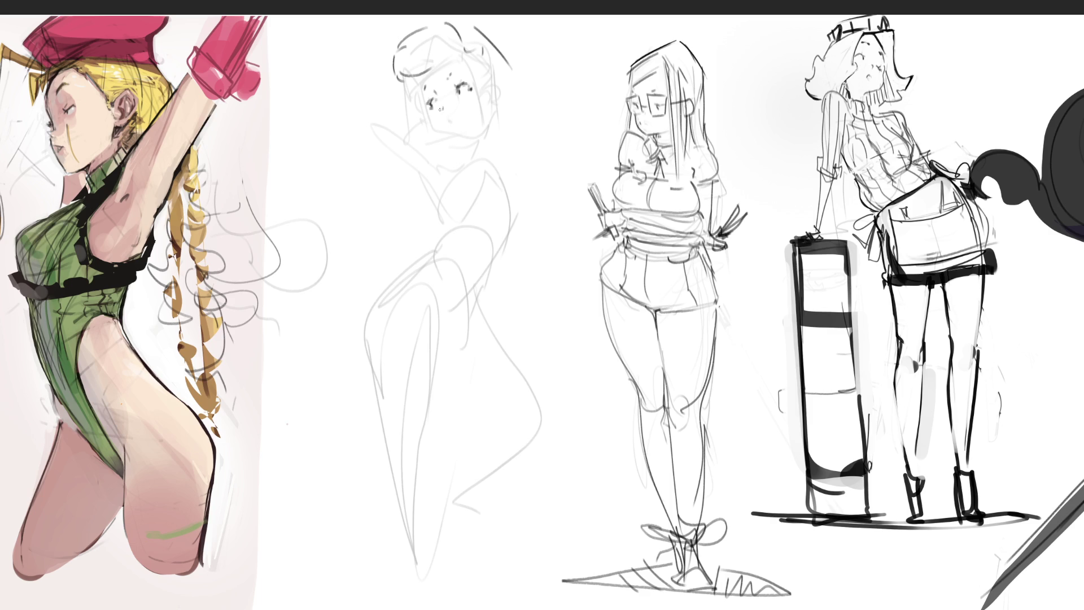
mouse_move(444, 126)
left_mouse_down()
mouse_move(452, 143)
mouse_move(480, 142)
left_mouse_up()
Step: Draw the right side of the face, the ear and hair beside it, and the chin and neck
left_click_drag(490, 69, 493, 113)
mouse_move(504, 98)
left_mouse_down()
mouse_move(505, 41)
mouse_move(528, 110)
mouse_move(502, 125)
mouse_move(520, 79)
mouse_move(502, 38)
mouse_move(528, 113)
mouse_move(509, 117)
mouse_move(534, 121)
mouse_move(557, 100)
mouse_move(509, 122)
mouse_move(483, 158)
left_mouse_up()
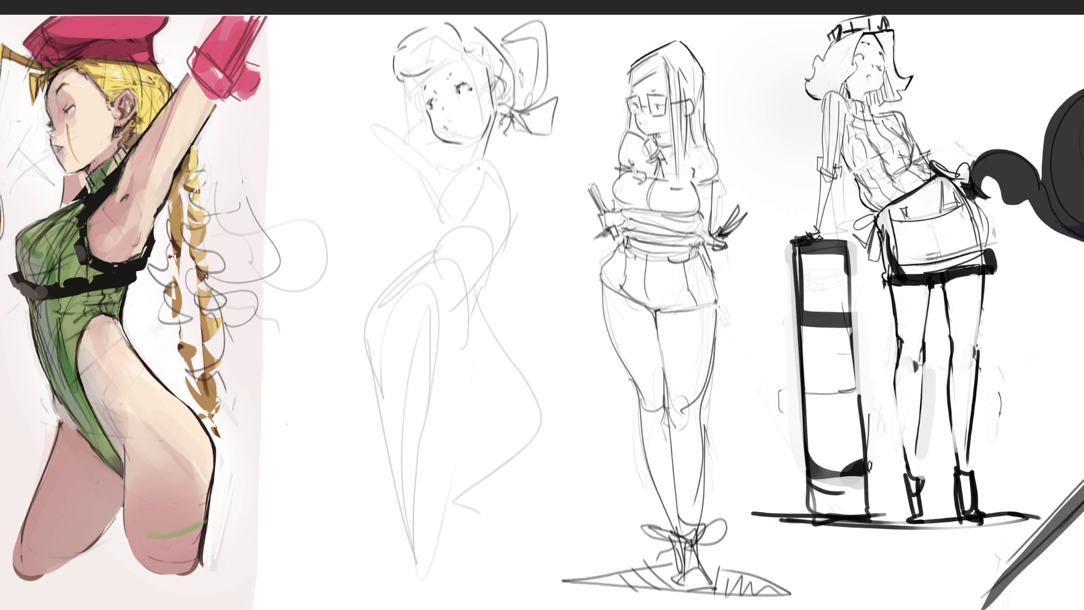
mouse_move(491, 121)
left_mouse_down()
mouse_move(481, 162)
mouse_move(455, 169)
mouse_move(474, 172)
left_mouse_up()
mouse_move(493, 125)
left_mouse_down()
mouse_move(479, 175)
mouse_move(452, 171)
mouse_move(500, 182)
left_mouse_up()
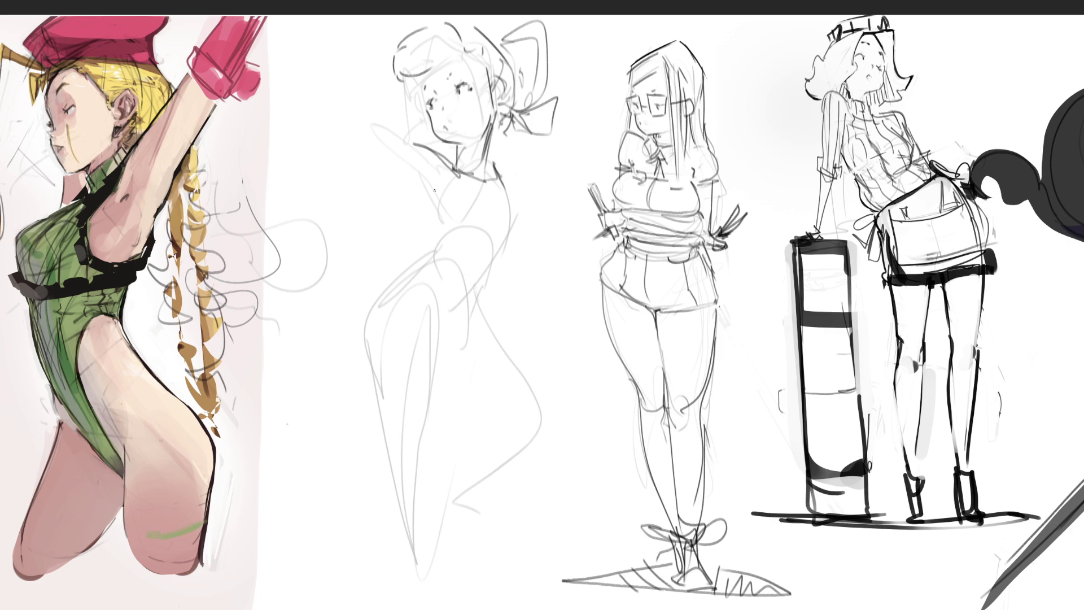
Step: Sketch the collar and the raised arm's shoulder, redoing the first attempt
left_click_drag(383, 163, 434, 176)
left_click_drag(399, 169, 429, 218)
key("ctrl+z")
key("ctrl+z")
key("ctrl+z")
key("ctrl+z")
left_click_drag(363, 146, 402, 170)
mouse_move(399, 175)
left_mouse_down()
mouse_move(432, 219)
mouse_move(422, 193)
mouse_move(432, 165)
left_mouse_up()
left_click_drag(430, 165, 433, 202)
Step: Draw a slanted collar-to-chest line, the waist curve and a darkened chest curve
mouse_move(455, 152)
left_mouse_down()
mouse_move(496, 196)
mouse_move(511, 176)
mouse_move(465, 202)
mouse_move(471, 223)
left_mouse_up()
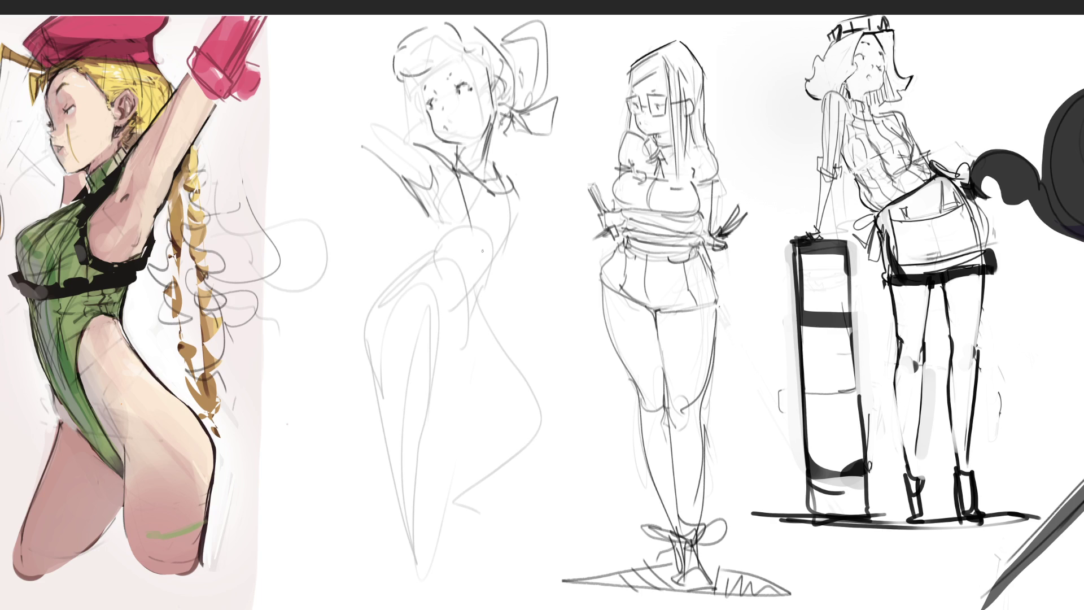
key("ctrl+z")
left_click_drag(457, 156, 503, 230)
mouse_move(455, 159)
left_mouse_down()
mouse_move(479, 195)
mouse_move(482, 244)
left_mouse_up()
mouse_move(422, 212)
left_mouse_down()
mouse_move(470, 251)
mouse_move(516, 269)
left_mouse_up()
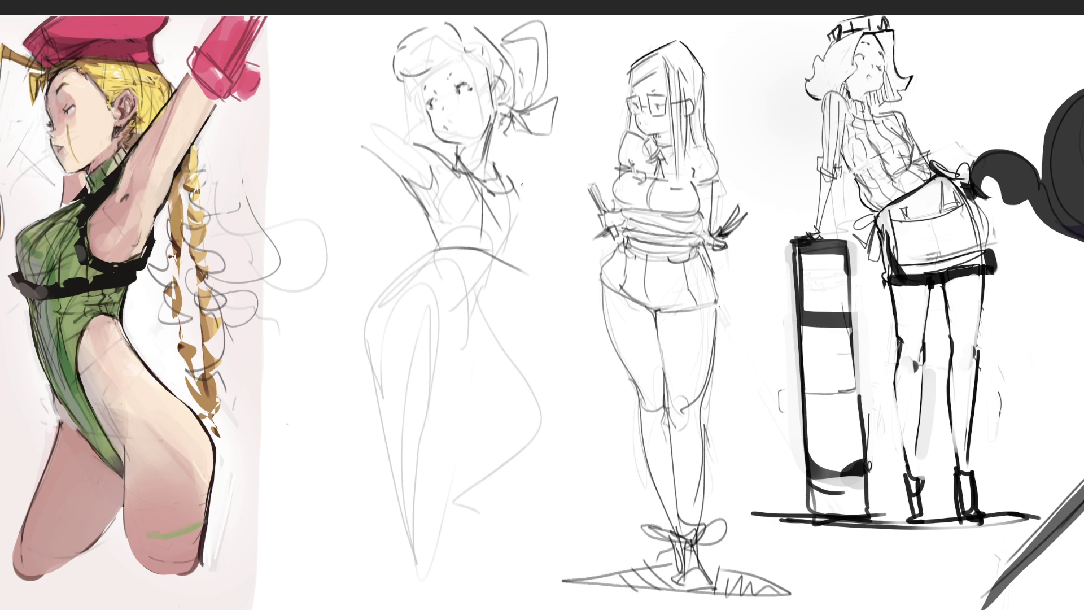
left_click_drag(515, 174, 555, 231)
key("ctrl+z")
left_click_drag(514, 180, 530, 266)
mouse_move(542, 213)
left_mouse_down()
mouse_move(542, 261)
mouse_move(468, 339)
left_mouse_up()
Step: Add diagonal lines toward the hips and sketch the pelvis shape with hip arcs
left_click_drag(528, 267, 433, 401)
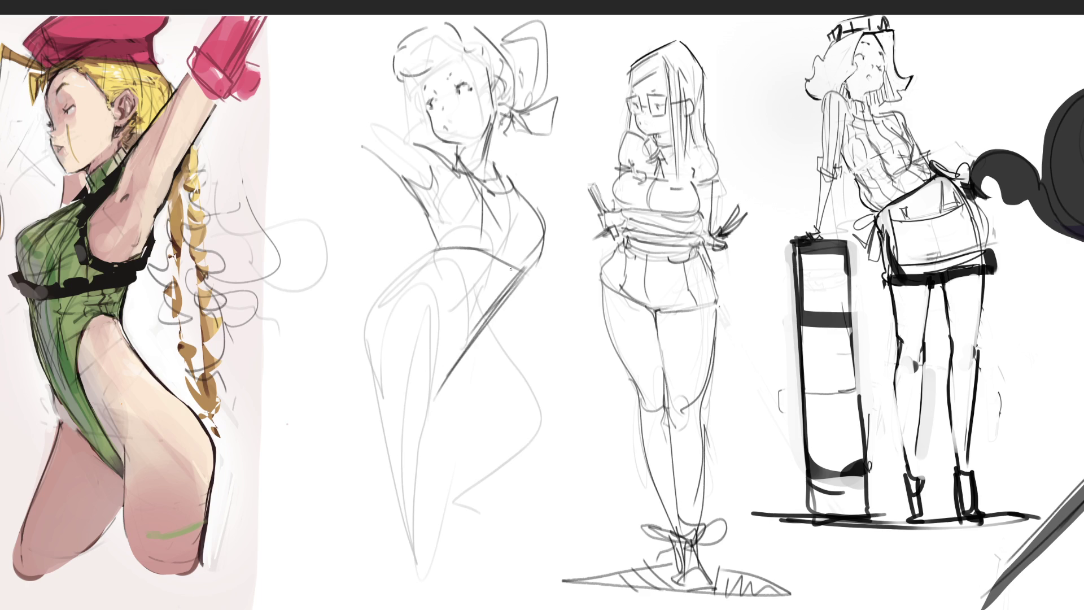
left_click_drag(510, 269, 460, 363)
mouse_move(442, 243)
left_mouse_down()
mouse_move(377, 314)
mouse_move(446, 304)
left_mouse_up()
left_click_drag(492, 253, 447, 306)
left_click_drag(525, 271, 471, 374)
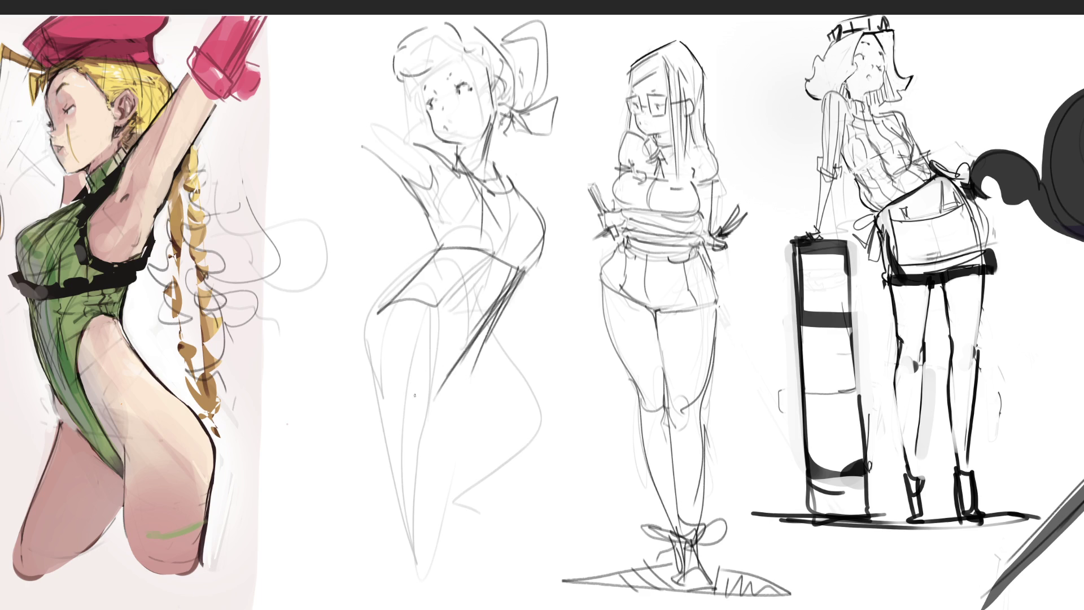
mouse_move(385, 304)
left_mouse_down()
mouse_move(421, 271)
mouse_move(345, 342)
mouse_move(341, 401)
mouse_move(415, 308)
left_mouse_up()
left_click_drag(385, 312, 355, 439)
Step: Sweep long curves for the left and right legs down toward the feet
left_click_drag(421, 316, 455, 441)
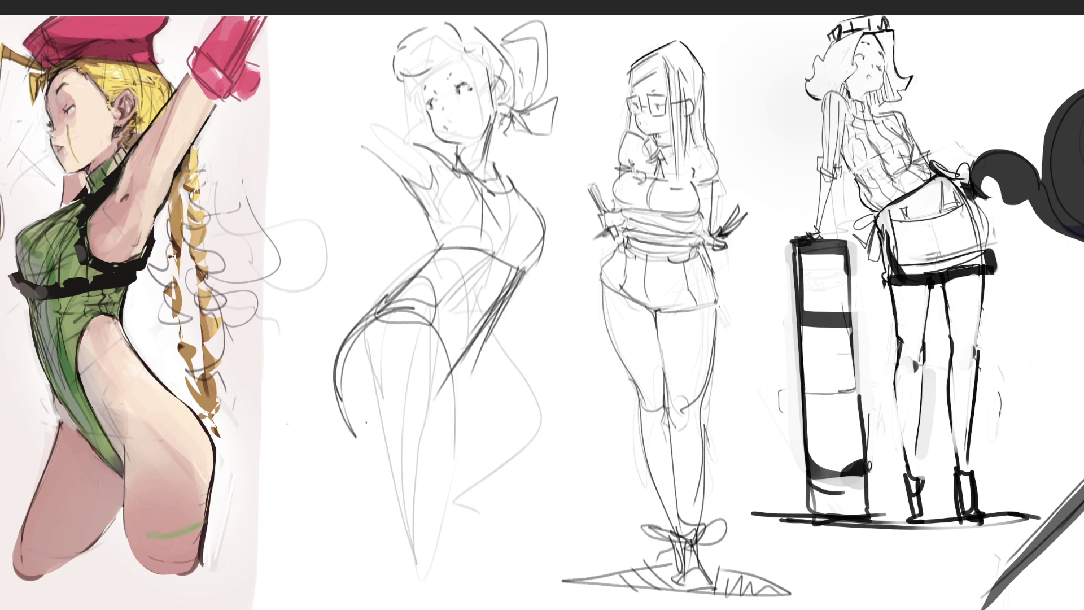
left_click_drag(326, 366, 408, 590)
left_click_drag(388, 347, 384, 548)
mouse_move(421, 320)
left_mouse_down()
mouse_move(447, 500)
mouse_move(444, 598)
left_mouse_up()
key("ctrl+z")
left_click_drag(439, 358, 453, 553)
left_click_drag(469, 572, 444, 580)
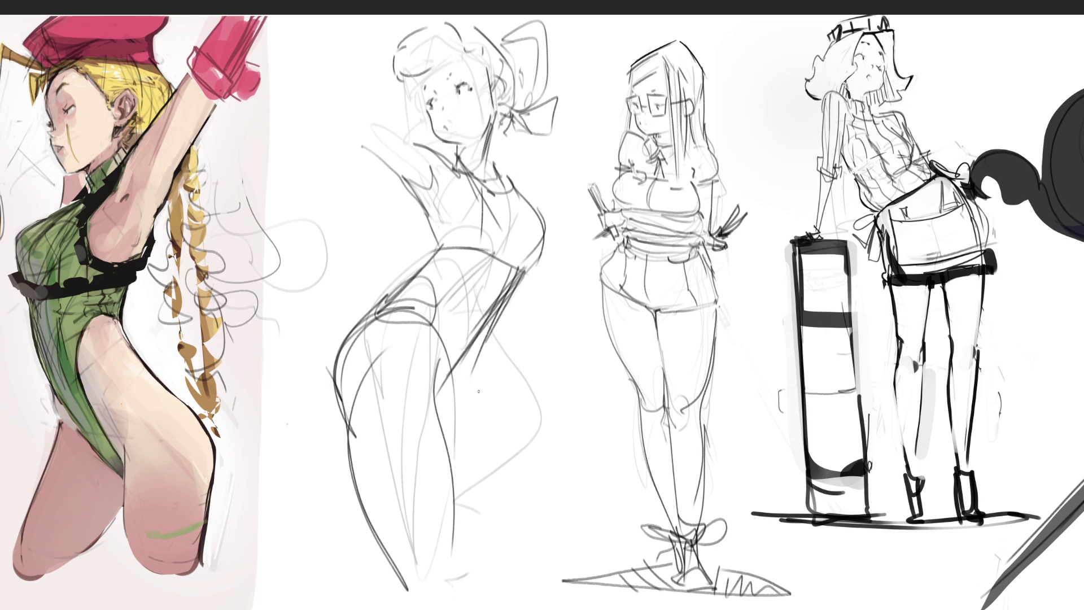
left_click_drag(430, 410, 469, 385)
left_click_drag(515, 276, 470, 363)
mouse_move(508, 282)
left_mouse_down()
mouse_move(474, 392)
mouse_move(511, 509)
left_mouse_up()
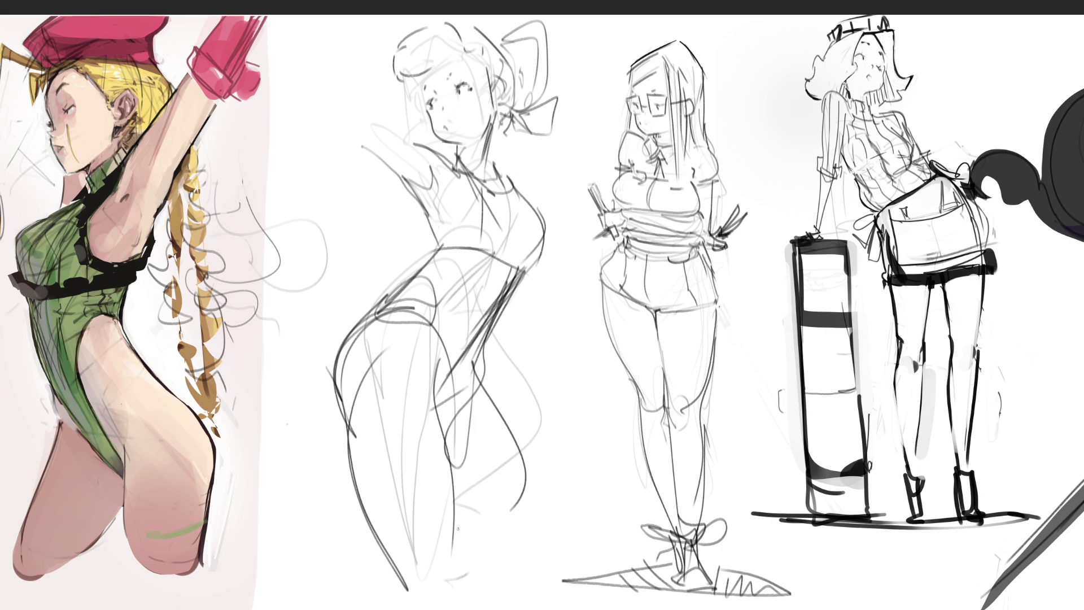
Step: Sketch the lower legs and a ground shadow under the feet
left_click_drag(449, 532, 553, 487)
mouse_move(481, 384)
left_mouse_down()
mouse_move(545, 512)
mouse_move(455, 534)
left_mouse_up()
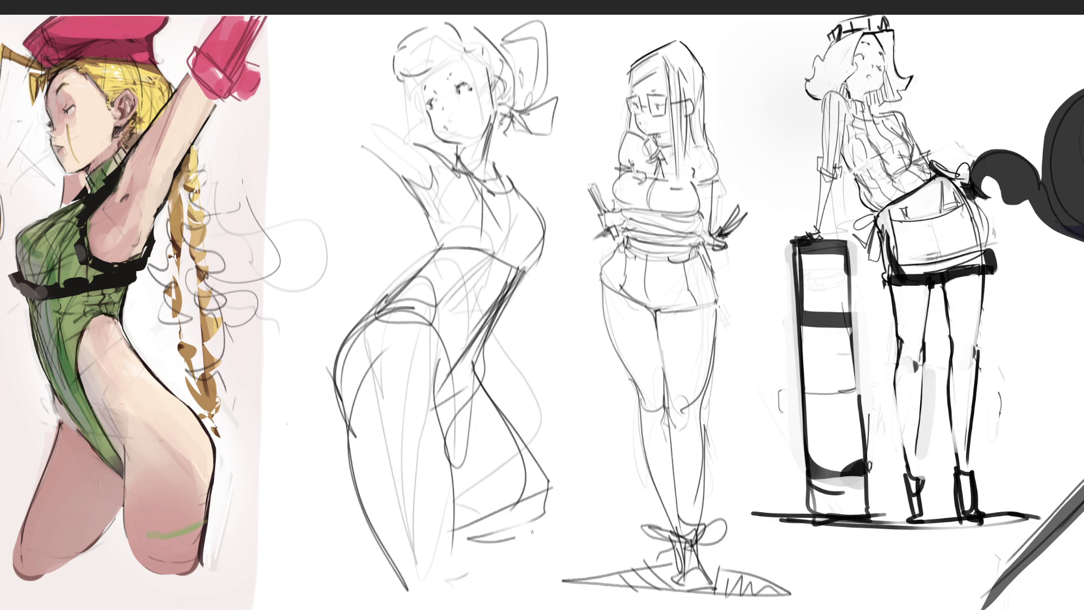
left_click_drag(543, 524, 468, 541)
left_click_drag(541, 527, 450, 554)
left_click_drag(356, 535, 391, 557)
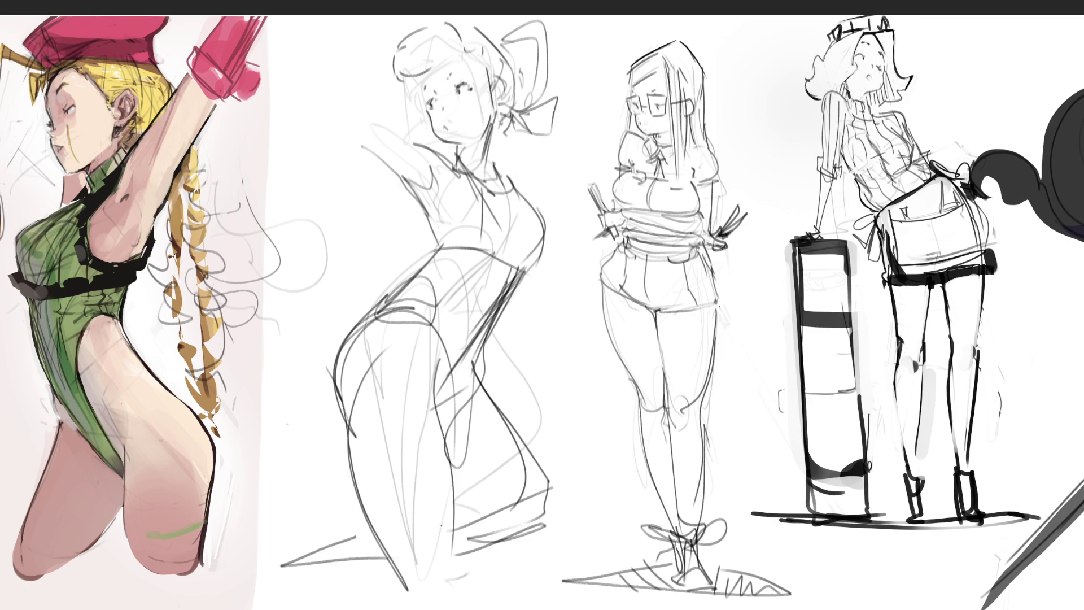
mouse_move(451, 522)
left_mouse_down()
mouse_move(445, 549)
mouse_move(464, 565)
left_mouse_up()
Step: Fade the rough hip and leg lines, then darken the waist line with a fine brush
mouse_move(406, 334)
left_mouse_down()
mouse_move(441, 361)
mouse_move(452, 508)
mouse_move(395, 452)
mouse_move(464, 315)
left_mouse_up()
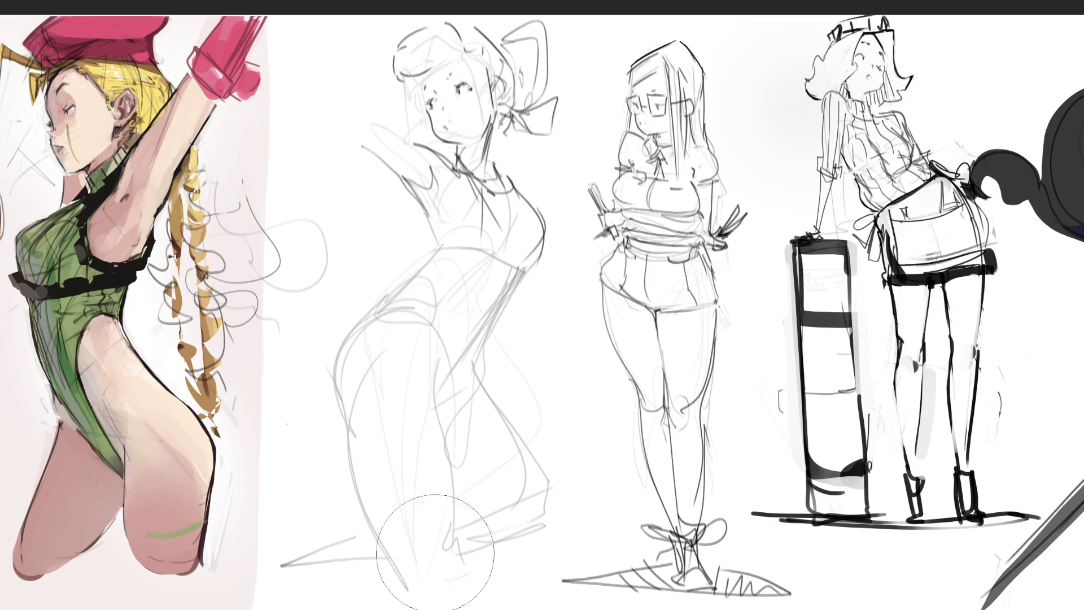
key("b")
left_click_drag(385, 305, 424, 272)
left_click_drag(457, 315, 428, 354)
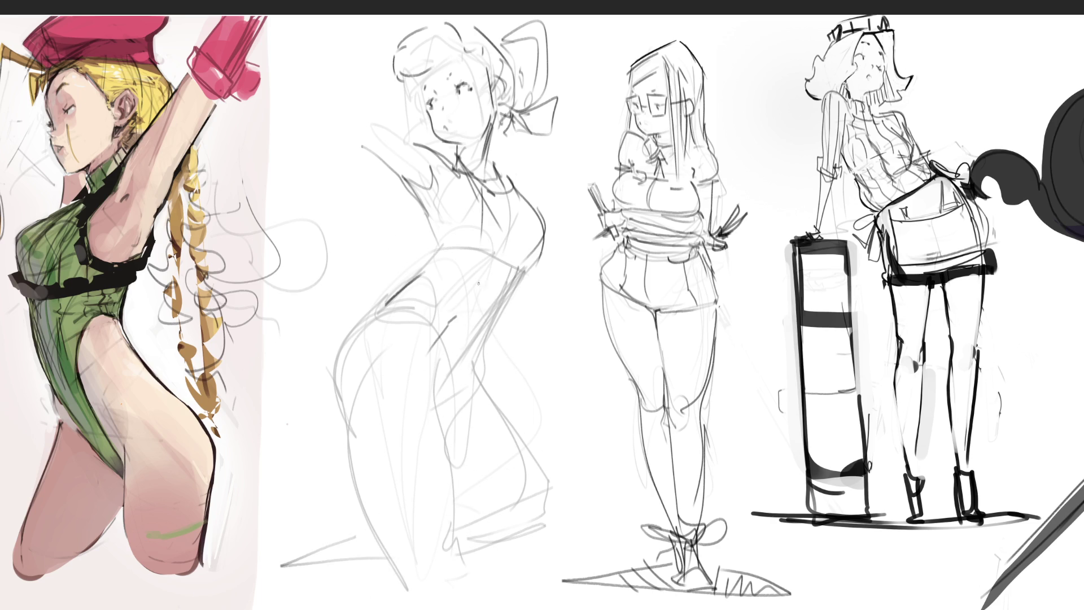
key("ctrl+z")
key("ctrl+z")
Step: Darken the shoulder and torso lines and redraw the torso's right contour curving toward the hip
left_click_drag(420, 201, 441, 253)
mouse_move(446, 179)
left_mouse_down()
mouse_move(421, 205)
mouse_move(469, 171)
left_mouse_up()
left_click_drag(490, 176, 514, 271)
left_click_drag(444, 244, 503, 279)
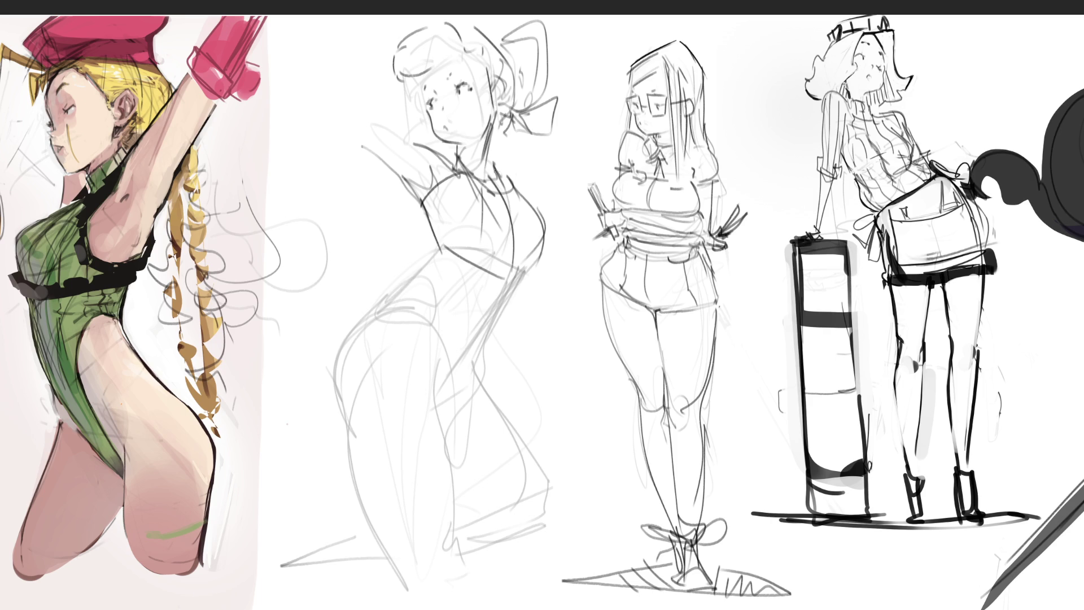
left_click_drag(495, 171, 519, 303)
key("ctrl+z")
key("ctrl+z")
left_click_drag(499, 175, 524, 290)
key("ctrl+z")
mouse_move(536, 226)
left_mouse_down()
mouse_move(528, 285)
mouse_move(505, 295)
mouse_move(475, 346)
left_mouse_up()
left_click_drag(523, 295, 470, 379)
mouse_move(501, 327)
left_mouse_down()
mouse_move(475, 355)
mouse_move(467, 399)
left_mouse_up()
key("ctrl+z")
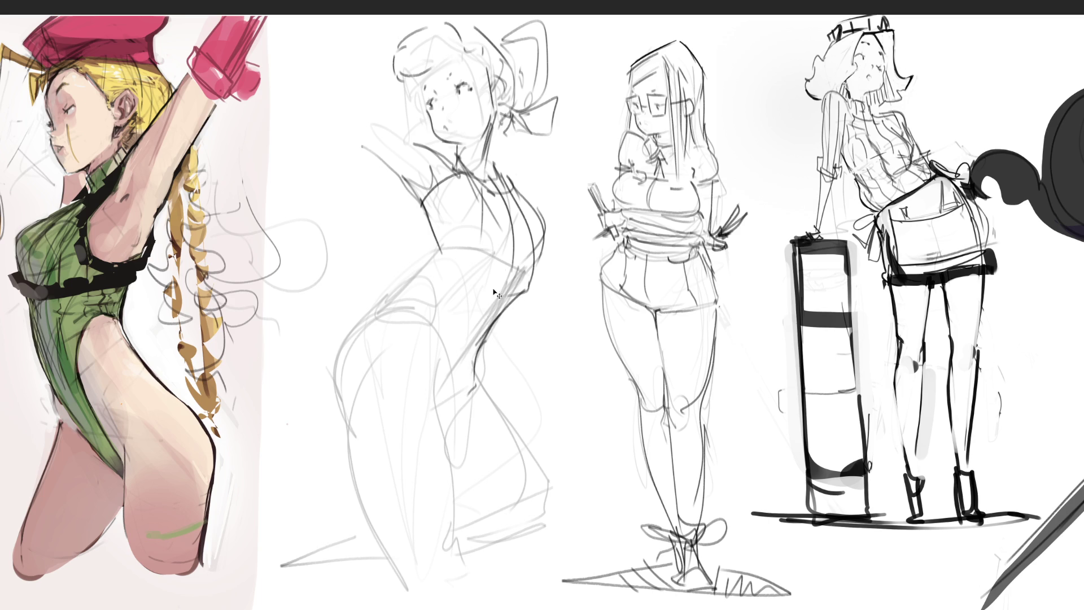
Step: Remove the hooked torso stroke and define the waist corner, chest side and waist curve
key("ctrl+z")
left_click_drag(439, 244, 414, 278)
left_click_drag(439, 246, 471, 252)
mouse_move(428, 204)
left_mouse_down()
mouse_move(435, 255)
mouse_move(481, 285)
left_mouse_up()
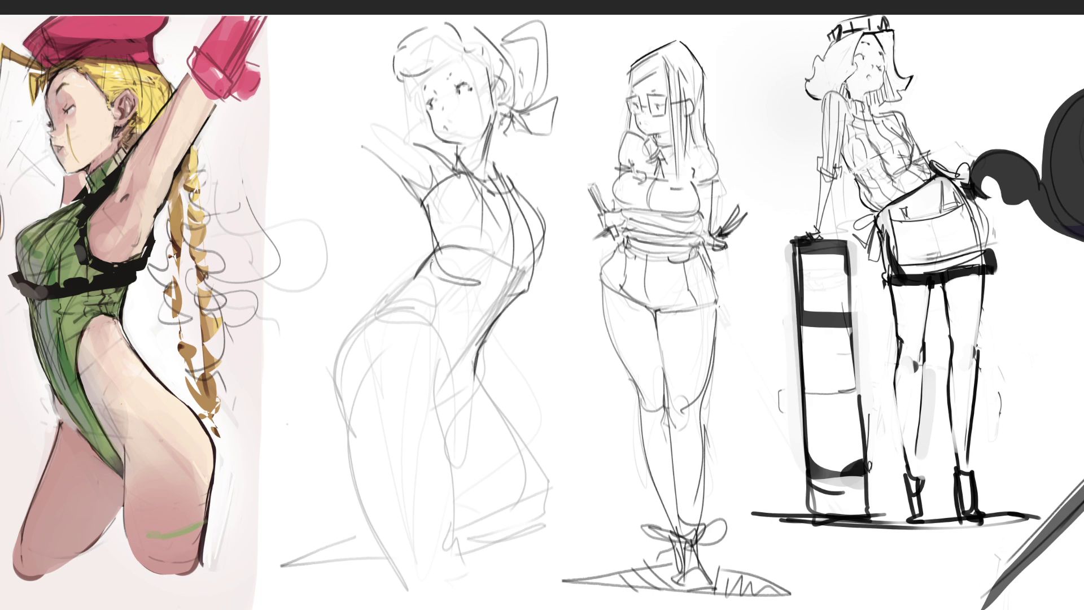
left_click_drag(434, 260, 366, 322)
Step: Redraw the hip line and add a hip curve, leotard mark and short waist mark
left_click_drag(428, 286, 372, 315)
key("ctrl+z")
mouse_move(417, 282)
left_mouse_down()
mouse_move(388, 305)
mouse_move(419, 305)
mouse_move(337, 422)
left_mouse_up()
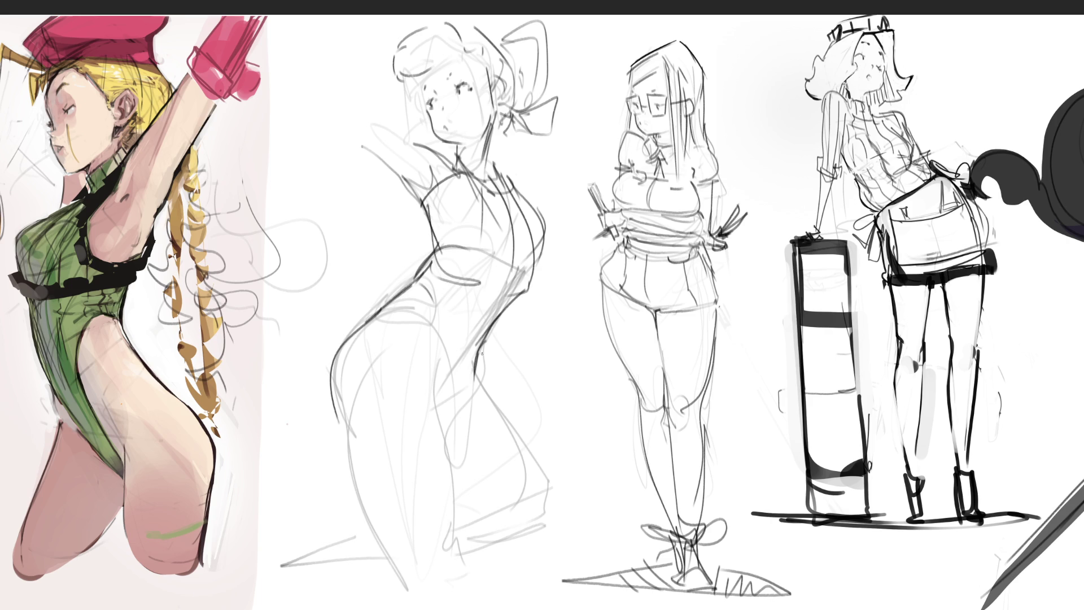
mouse_move(363, 328)
left_mouse_down()
mouse_move(396, 310)
mouse_move(416, 321)
left_mouse_up()
mouse_move(410, 327)
left_mouse_down()
mouse_move(413, 369)
mouse_move(429, 367)
mouse_move(442, 389)
left_mouse_up()
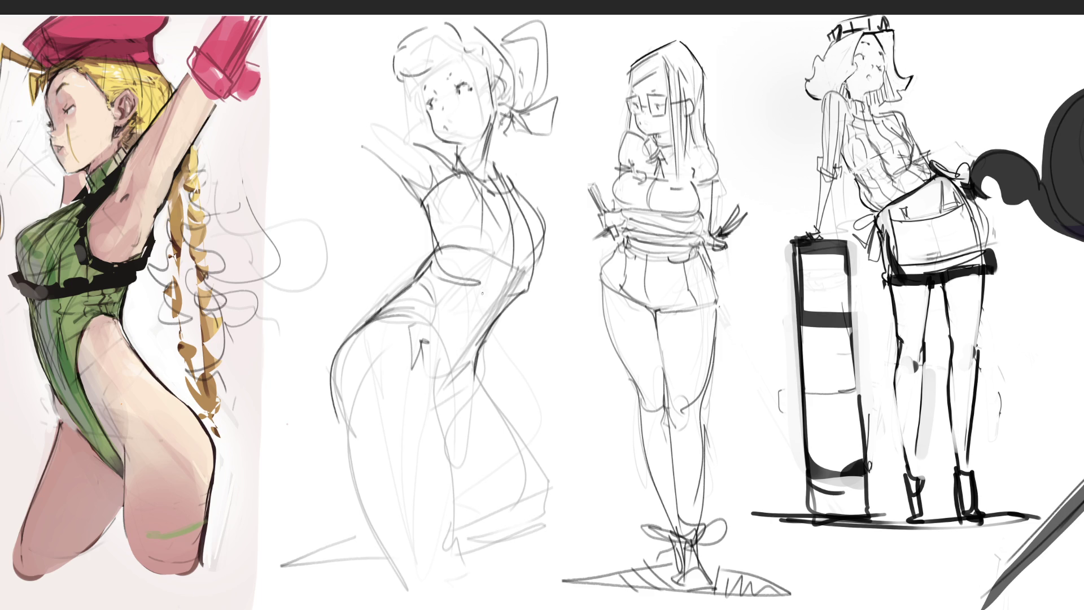
left_click_drag(479, 314, 471, 327)
Step: Draw the front and back leg contours, shape the ankle, and hatch shading onto the hip
left_click_drag(420, 356, 453, 506)
left_click_drag(337, 419, 414, 565)
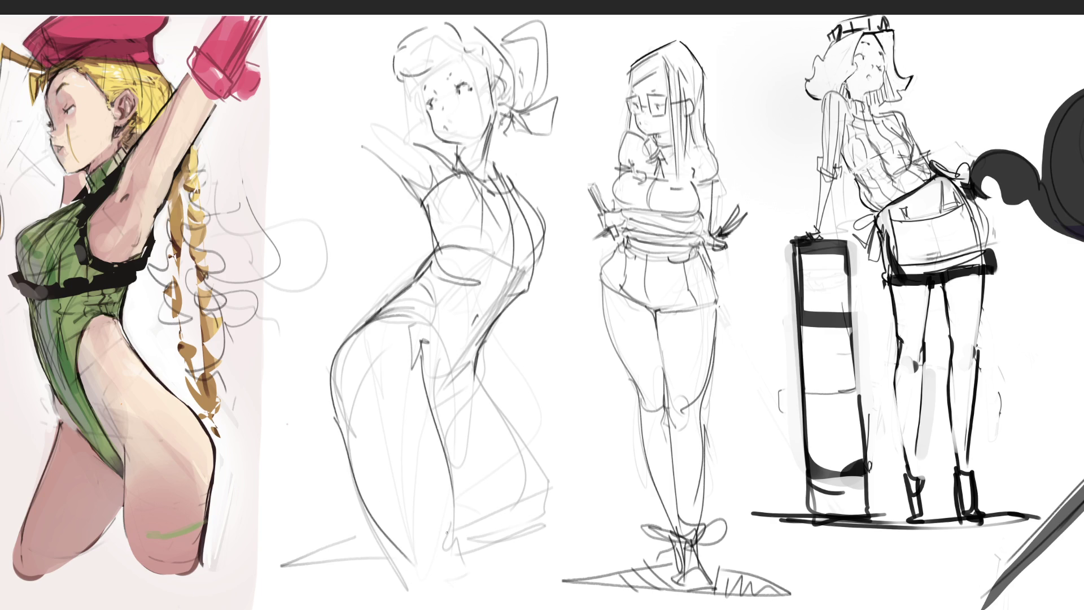
mouse_move(447, 525)
left_mouse_down()
mouse_move(455, 571)
mouse_move(407, 558)
mouse_move(430, 591)
mouse_move(487, 609)
left_mouse_up()
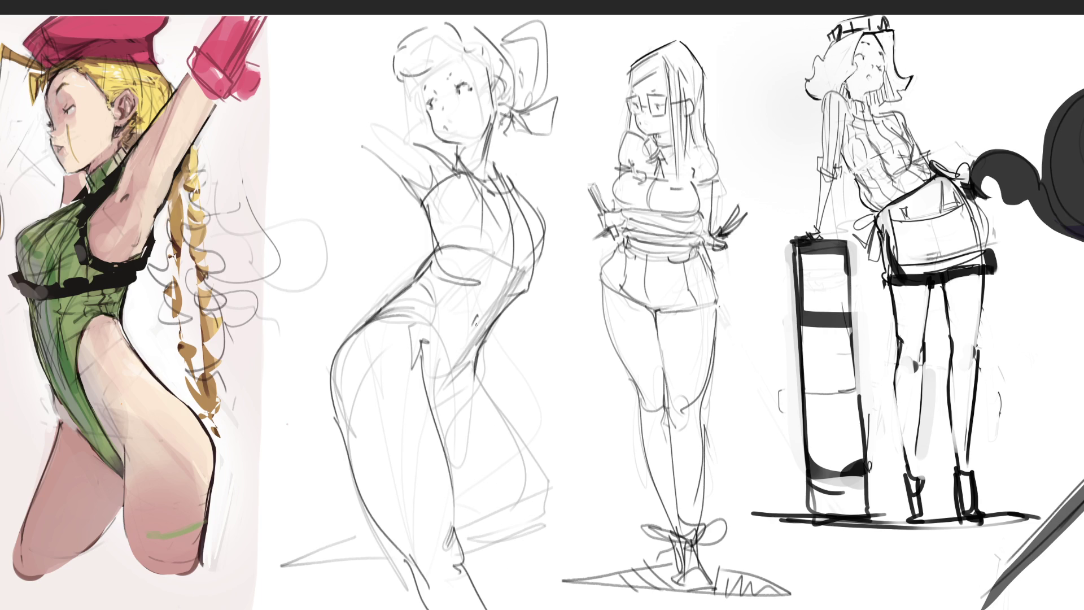
left_click_drag(479, 316, 469, 332)
mouse_move(475, 366)
left_mouse_down()
mouse_move(475, 382)
mouse_move(443, 402)
mouse_move(539, 493)
left_mouse_up()
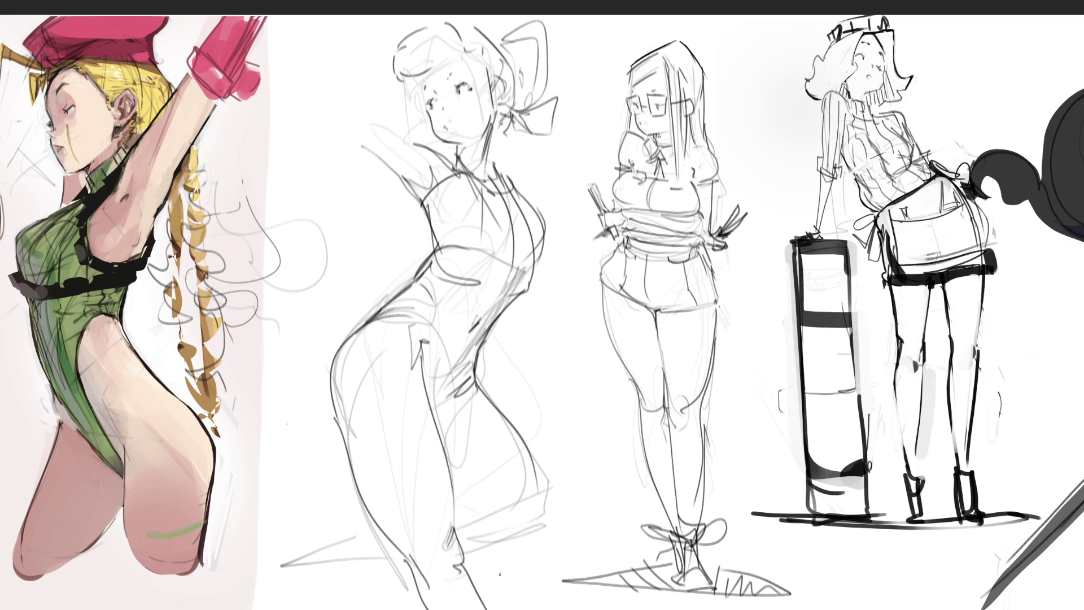
Step: Draw the leotard edge over the hip and darken the back and waist contour
mouse_move(365, 324)
left_mouse_down()
mouse_move(426, 288)
mouse_move(437, 330)
left_mouse_up()
left_click_drag(435, 291, 358, 331)
left_click_drag(409, 288, 441, 257)
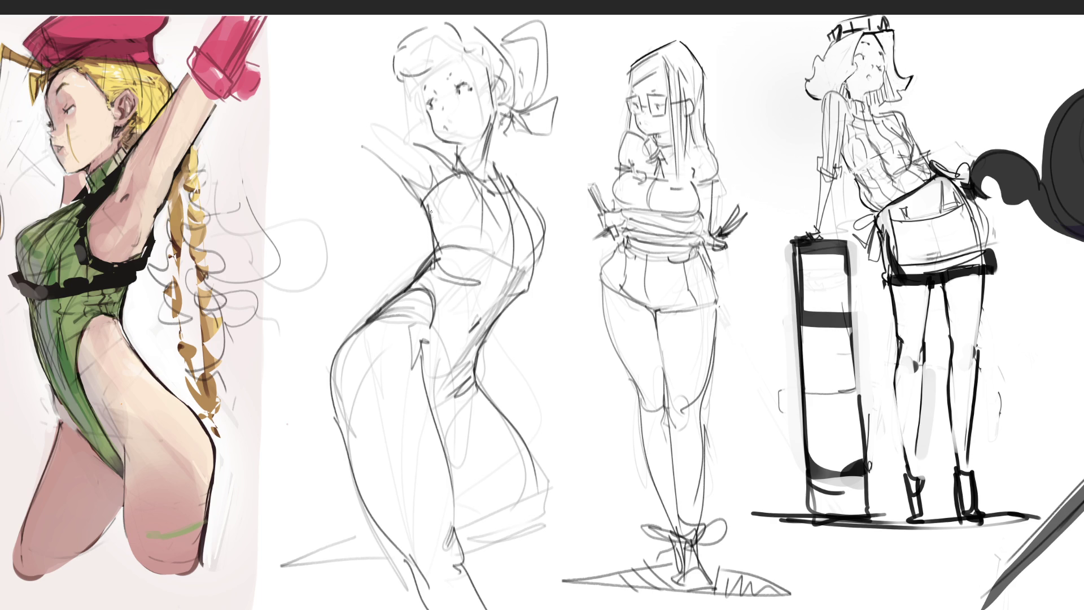
mouse_move(436, 212)
left_mouse_down()
mouse_move(429, 270)
mouse_move(362, 324)
left_mouse_up()
mouse_move(438, 258)
left_mouse_down()
mouse_move(431, 249)
mouse_move(579, 253)
mouse_move(540, 260)
left_mouse_up()
Step: Add torso lines, the chest curve and a long back-to-hip curve
mouse_move(411, 244)
left_mouse_down()
mouse_move(410, 195)
mouse_move(425, 236)
mouse_move(473, 194)
mouse_move(462, 214)
left_mouse_up()
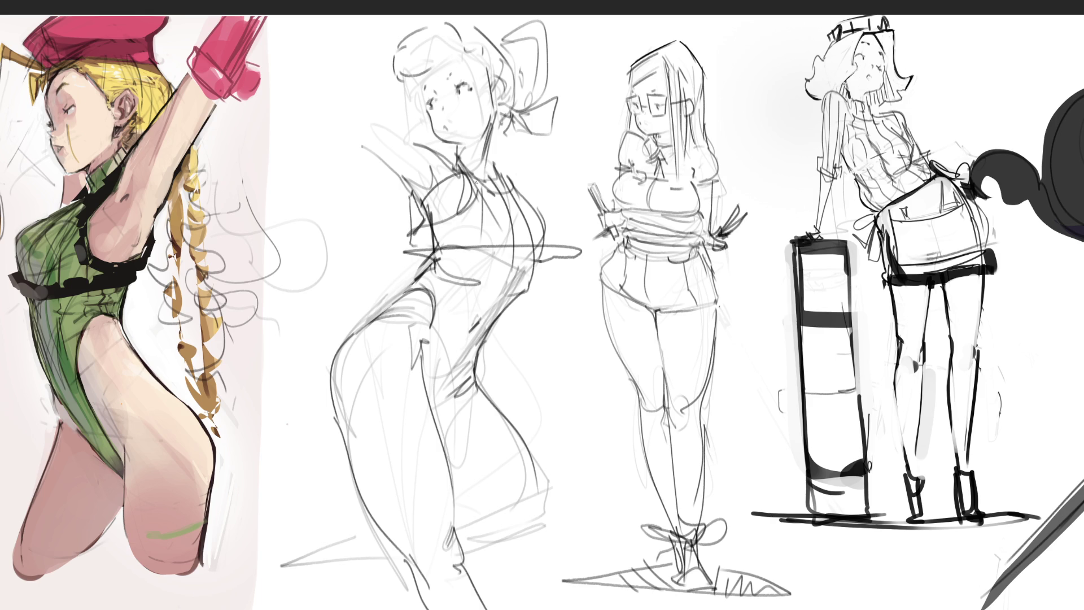
left_click_drag(458, 169, 473, 188)
mouse_move(493, 166)
left_mouse_down()
mouse_move(563, 226)
mouse_move(533, 263)
mouse_move(547, 253)
left_mouse_up()
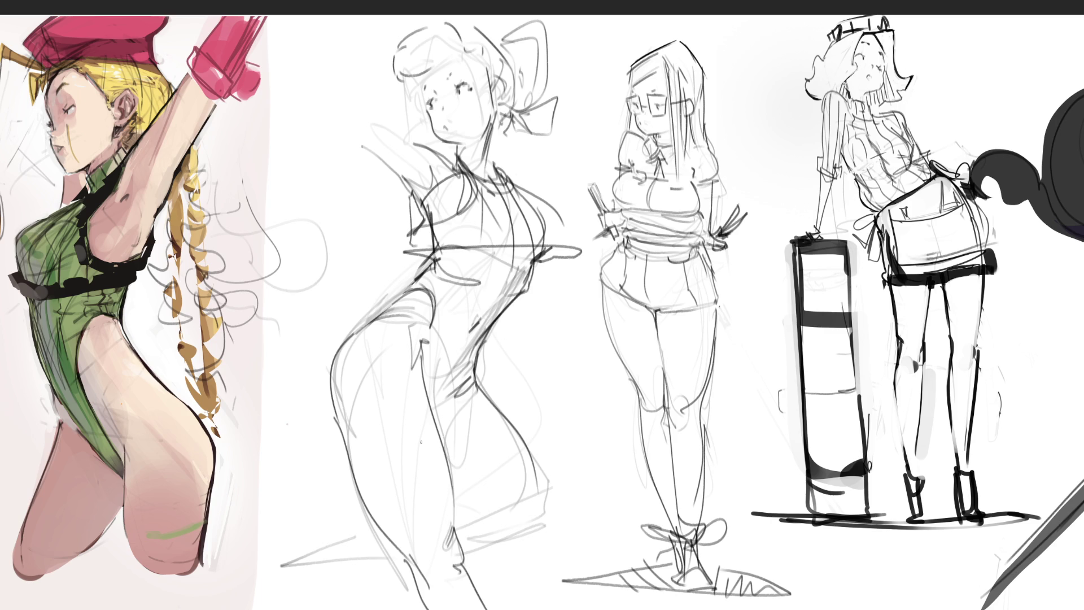
mouse_move(447, 248)
left_mouse_down()
mouse_move(442, 269)
mouse_move(350, 354)
mouse_move(372, 484)
mouse_move(429, 578)
left_mouse_up()
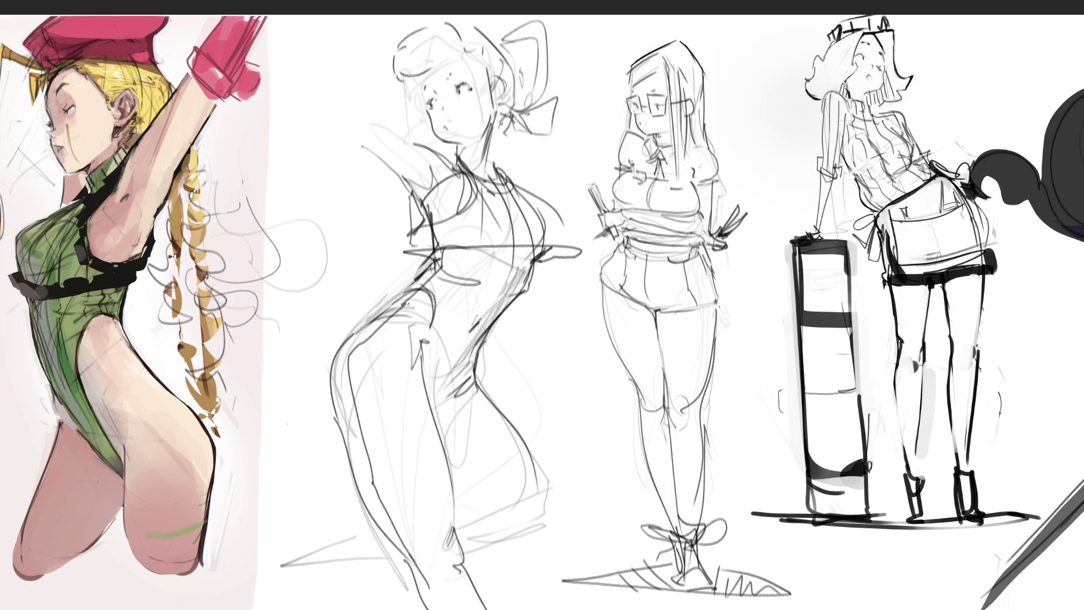
Step: Add short strokes on the hip and draw the shoulder line
left_click_drag(389, 308, 432, 334)
mouse_move(391, 308)
left_mouse_down()
mouse_move(423, 276)
mouse_move(433, 288)
mouse_move(423, 316)
left_mouse_up()
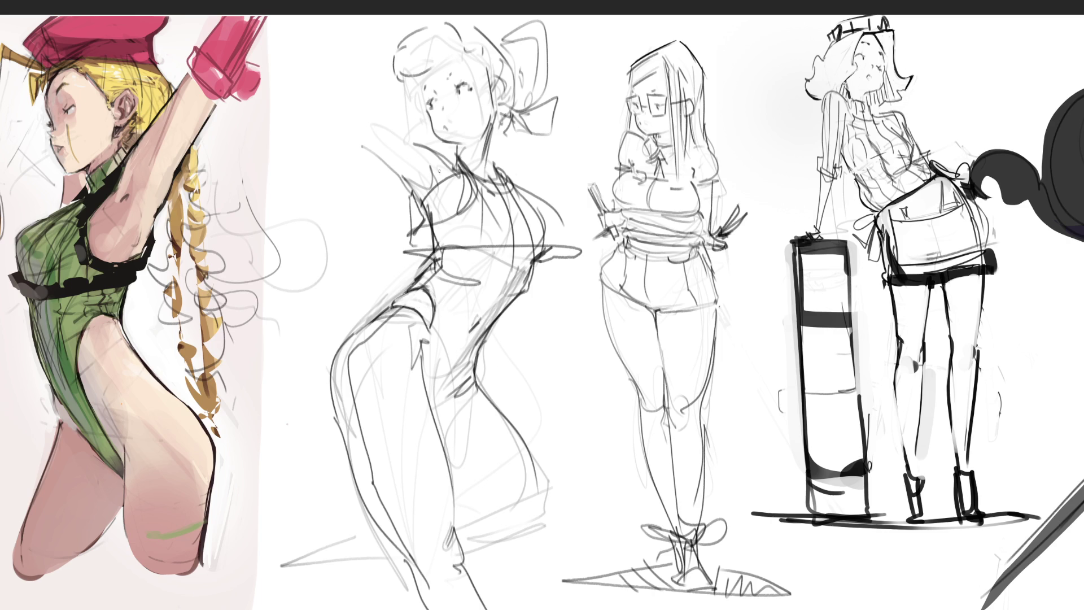
mouse_move(353, 163)
left_mouse_down()
mouse_move(410, 185)
mouse_move(444, 169)
left_mouse_up()
Step: Refine the shoulder and try an outstretched arm and hand, undoing the long trial lines
left_click_drag(391, 137, 458, 168)
mouse_move(396, 140)
left_mouse_down()
mouse_move(371, 141)
mouse_move(404, 178)
left_mouse_up()
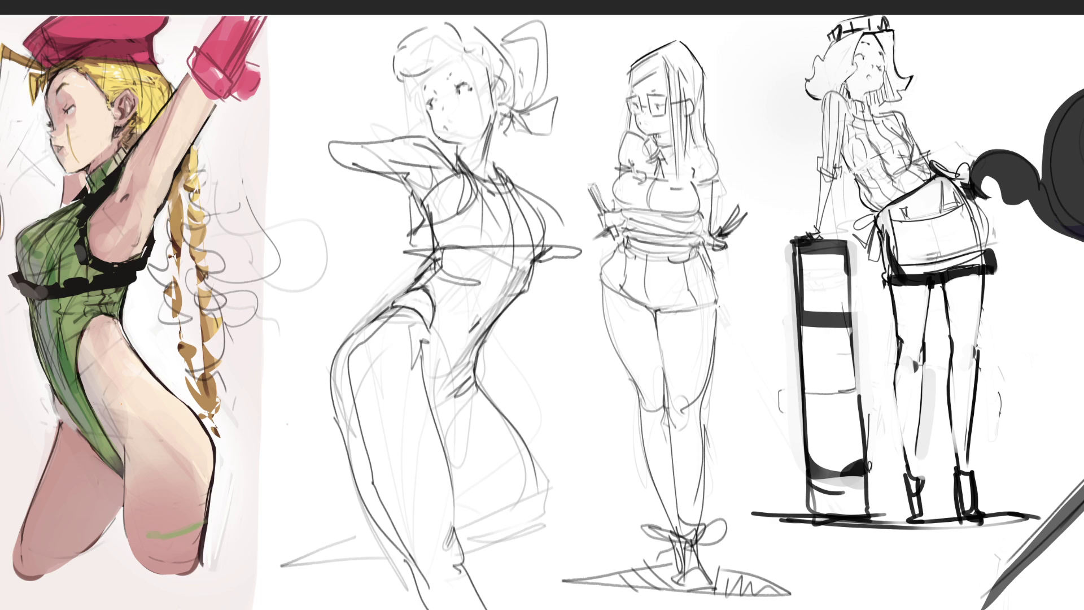
mouse_move(329, 141)
left_mouse_down()
mouse_move(288, 133)
mouse_move(290, 164)
left_mouse_up()
left_click_drag(290, 148, 334, 170)
left_click_drag(280, 143, 349, 261)
left_click_drag(327, 148, 359, 259)
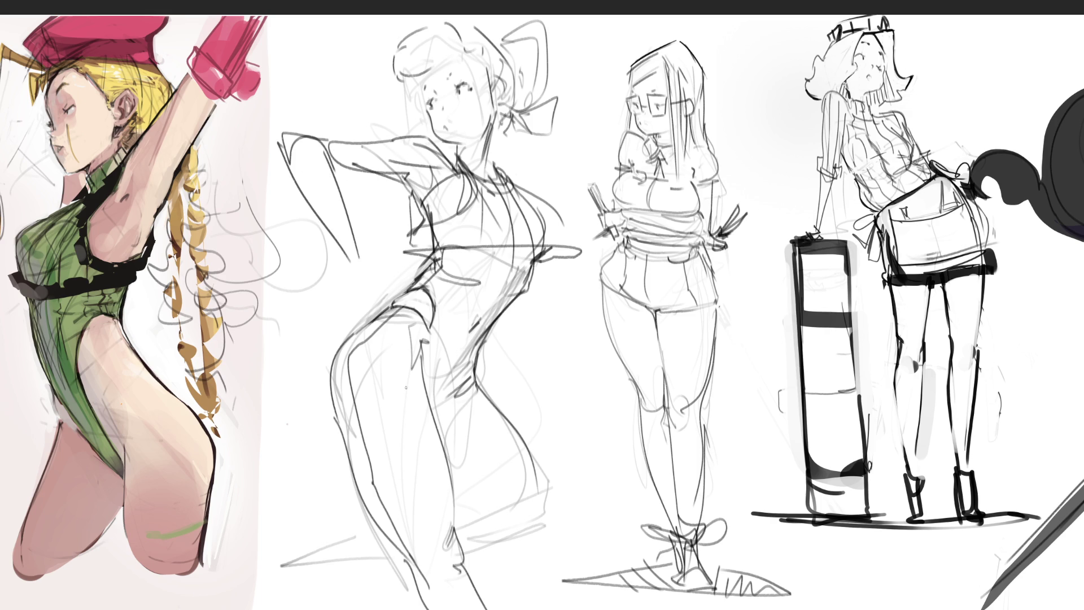
key("ctrl+z")
key("ctrl+z")
left_click_drag(283, 147, 340, 236)
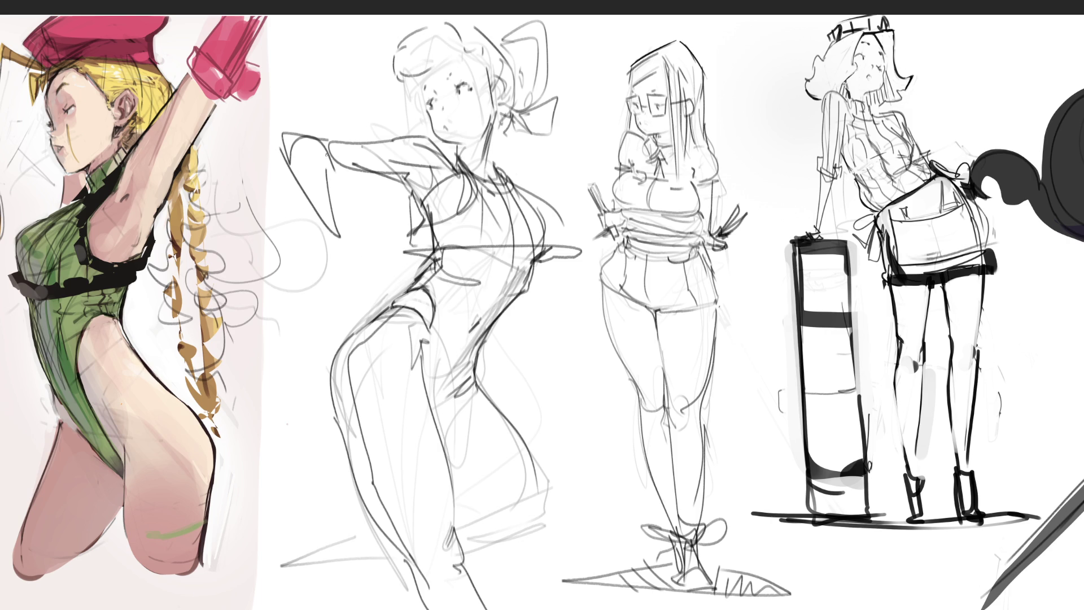
left_click_drag(325, 145, 353, 243)
key("ctrl+z")
key("ctrl+z")
Step: Draw the forearm bent to a hand resting at the waist, and an open mouth
left_click_drag(288, 160, 334, 207)
left_click_drag(330, 142, 356, 225)
left_click_drag(342, 206, 384, 254)
left_click_drag(447, 113, 452, 130)
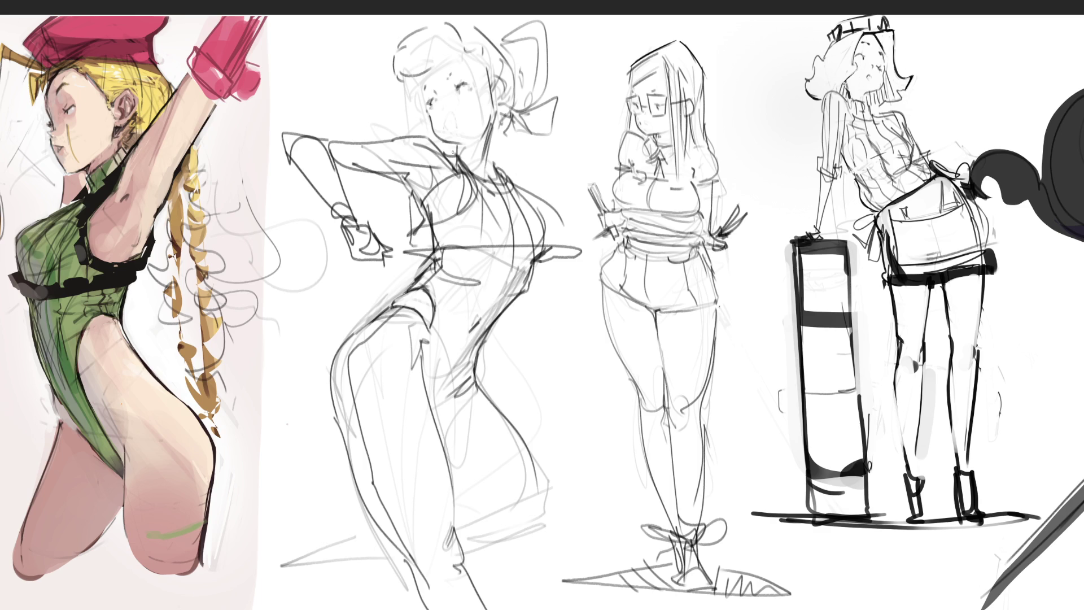
Step: Trace the neck, redraw the cheek to the chin, outline the hair top, and add an earring
left_click_drag(497, 117, 485, 175)
left_click_drag(427, 107, 437, 135)
mouse_move(415, 79)
left_mouse_down()
mouse_move(443, 49)
mouse_move(479, 57)
mouse_move(501, 107)
left_mouse_up()
left_click_drag(429, 114, 426, 125)
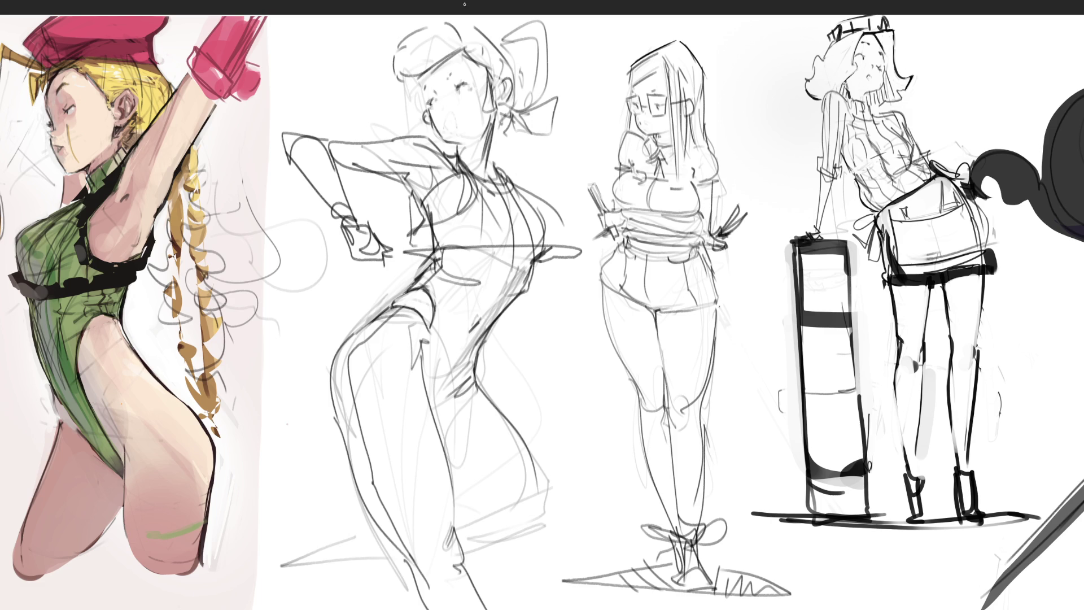
Step: Add cheek strokes, refine the hair near the bow, and sweep long diagonals across the torso
left_click_drag(420, 84, 426, 107)
mouse_move(473, 53)
left_mouse_down()
mouse_move(507, 54)
mouse_move(554, 93)
mouse_move(515, 155)
left_mouse_up()
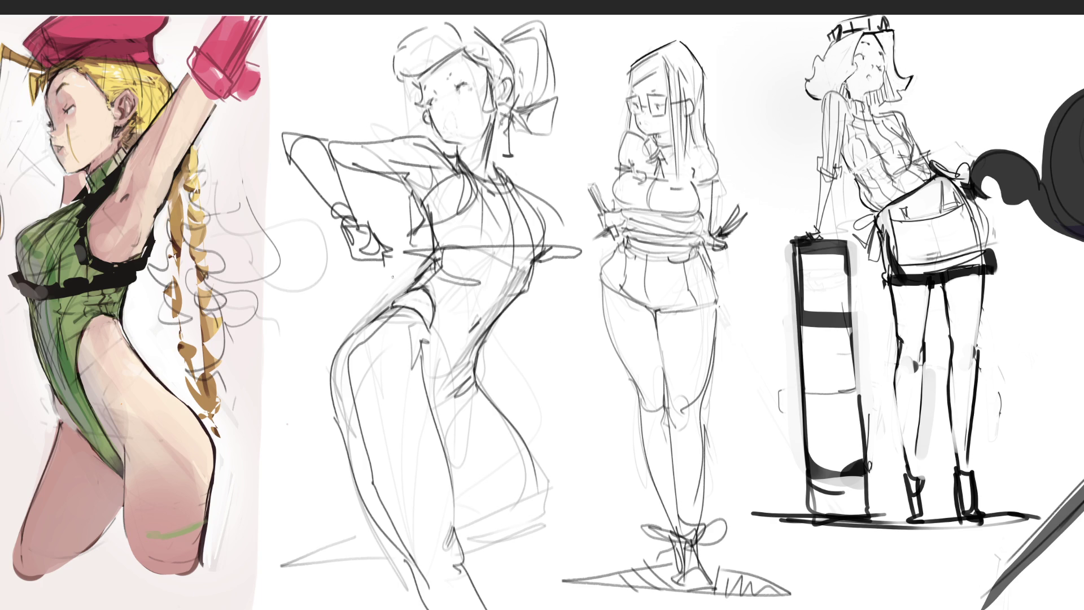
mouse_move(273, 214)
left_mouse_down()
mouse_move(420, 268)
mouse_move(607, 358)
left_mouse_up()
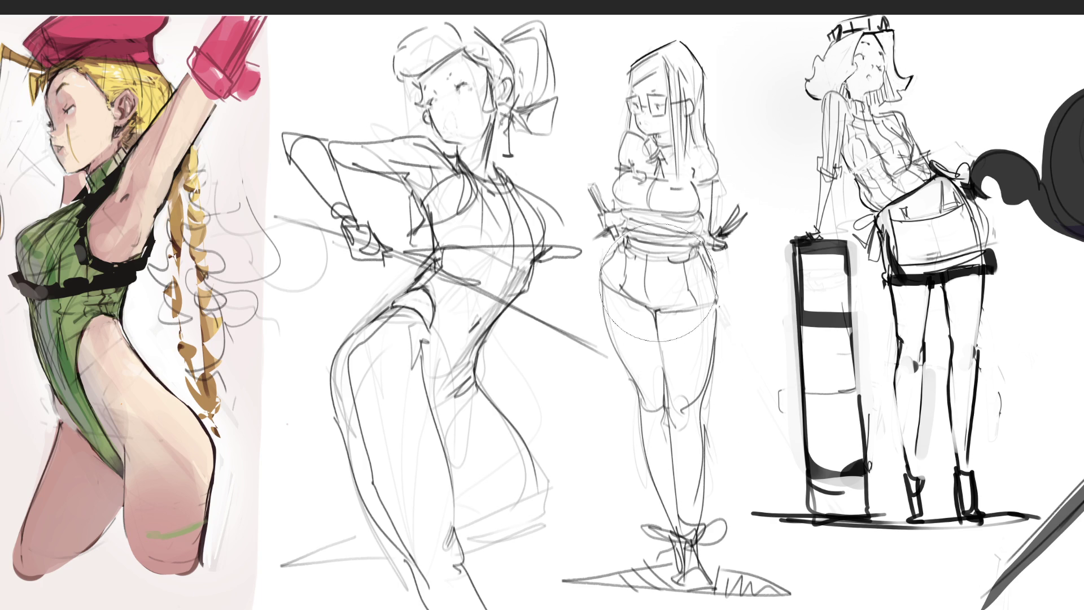
Step: Soft-erase the old head and face lines and pencil a new jawline
left_click_drag(396, 56, 440, 85)
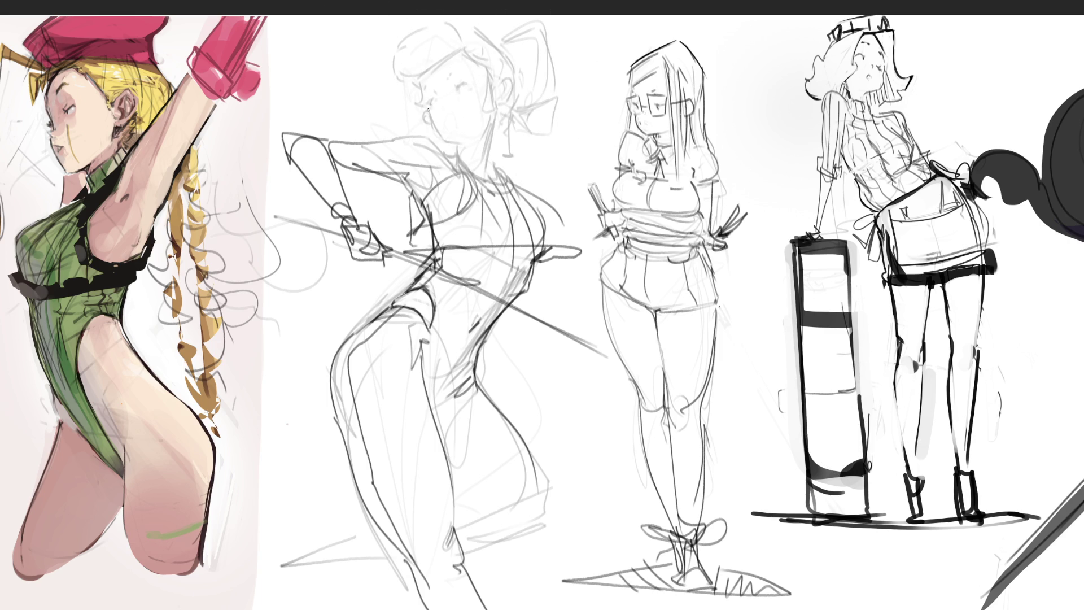
mouse_move(427, 109)
left_mouse_down()
mouse_move(452, 141)
mouse_move(466, 141)
left_mouse_up()
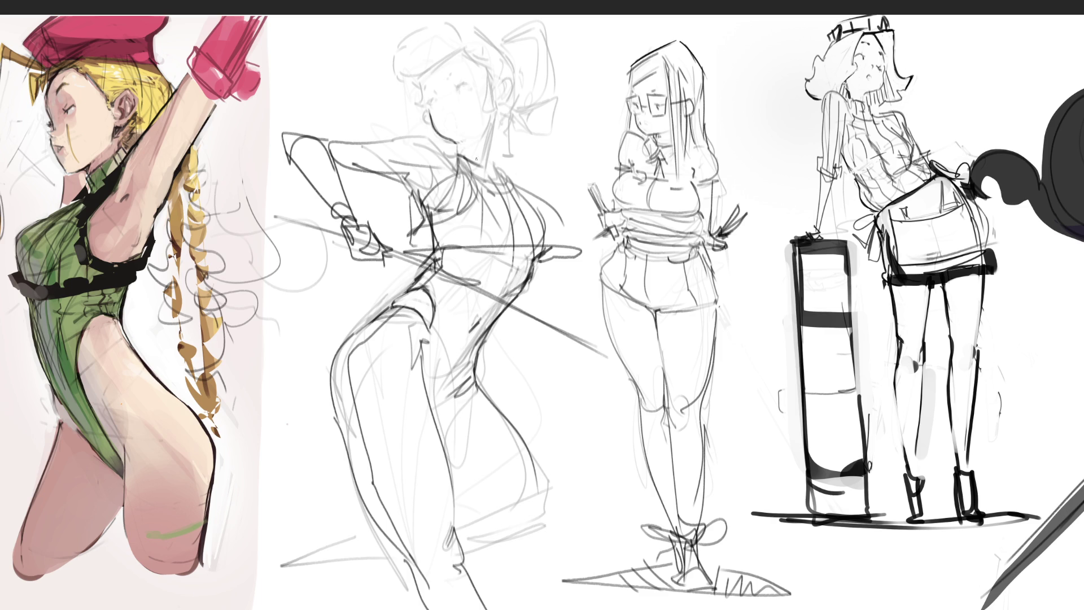
Step: Draw the neck line, then an eye with eyelid and pupil, and an eyebrow above it
left_click_drag(490, 168, 497, 103)
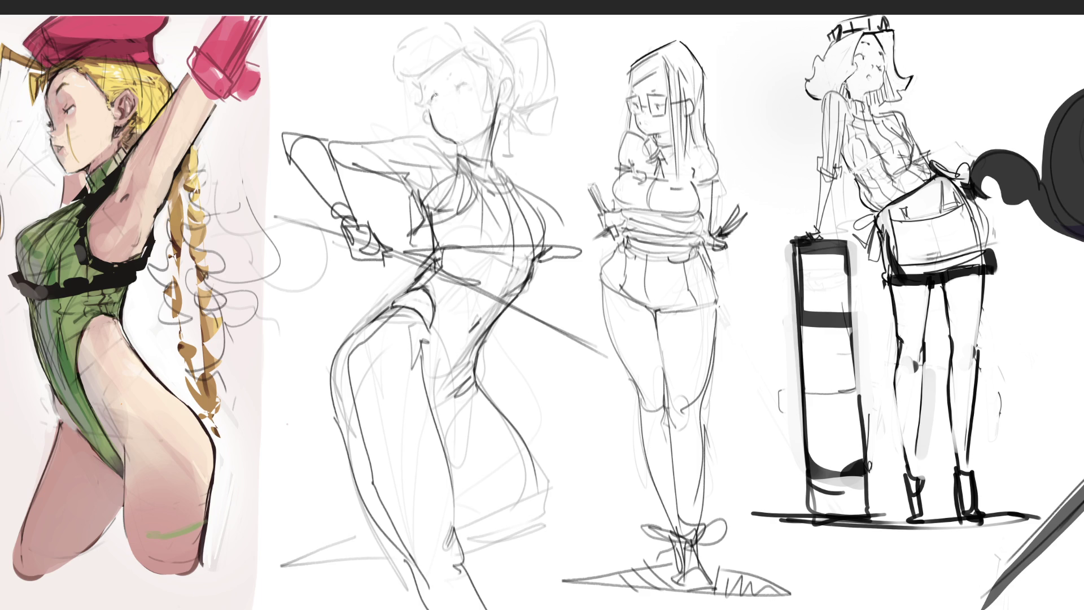
left_click_drag(456, 84, 469, 82)
left_click_drag(470, 83, 472, 89)
left_click_drag(452, 69, 461, 61)
Step: Outline the hair around the head and ear, the side of the face, and the jaw and chin
mouse_move(422, 74)
left_mouse_down()
mouse_move(454, 55)
mouse_move(427, 19)
mouse_move(390, 60)
left_mouse_up()
left_click_drag(466, 49, 496, 73)
left_click_drag(468, 25, 489, 40)
mouse_move(492, 37)
left_mouse_down()
mouse_move(511, 65)
mouse_move(516, 115)
left_mouse_up()
left_click_drag(420, 81, 421, 113)
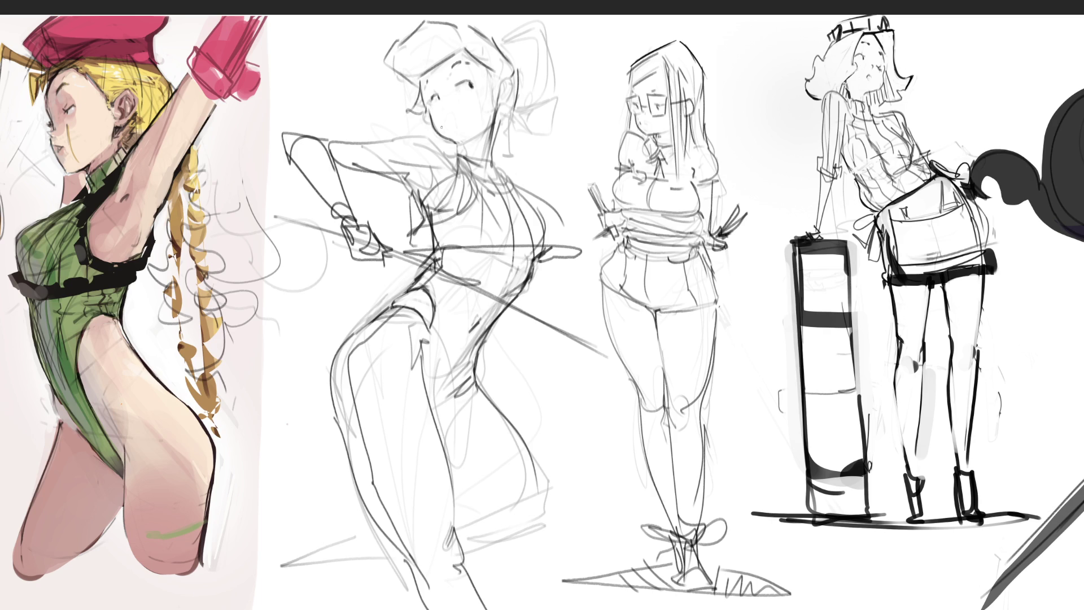
left_click_drag(485, 70, 493, 99)
left_click_drag(499, 72, 510, 105)
left_click_drag(458, 142, 492, 124)
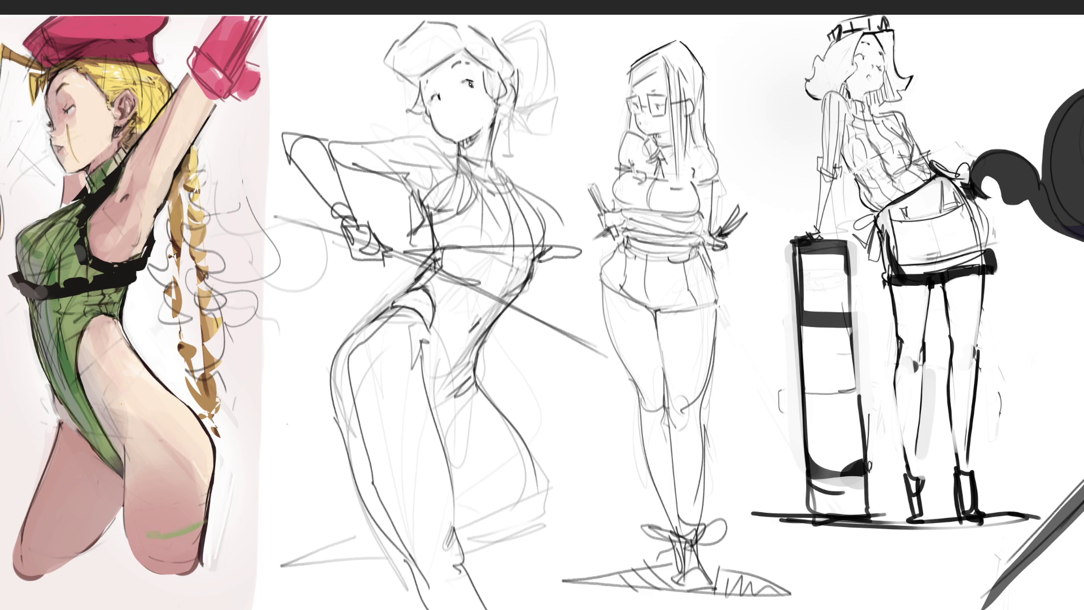
Step: Draw a curved closed eyelid, a face-edge curve and a small mouth mark, undoing rejected strokes
mouse_move(462, 83)
left_mouse_down()
mouse_move(474, 80)
mouse_move(434, 93)
left_mouse_up()
left_click_drag(441, 107, 451, 111)
key("ctrl+z")
left_click_drag(425, 81, 427, 94)
mouse_move(496, 105)
left_mouse_down()
mouse_move(488, 127)
mouse_move(508, 94)
left_mouse_up()
key("ctrl+z")
left_click_drag(444, 118, 449, 118)
Step: Try and undo several neck and jaw lines, add a small round open mouth, keeping the lighter jaw
left_click_drag(493, 128, 495, 161)
key("ctrl+z")
left_click_drag(495, 114, 493, 158)
key("ctrl+z")
mouse_move(495, 113)
left_mouse_down()
mouse_move(494, 160)
mouse_move(494, 141)
mouse_move(455, 141)
left_mouse_up()
key("ctrl+z")
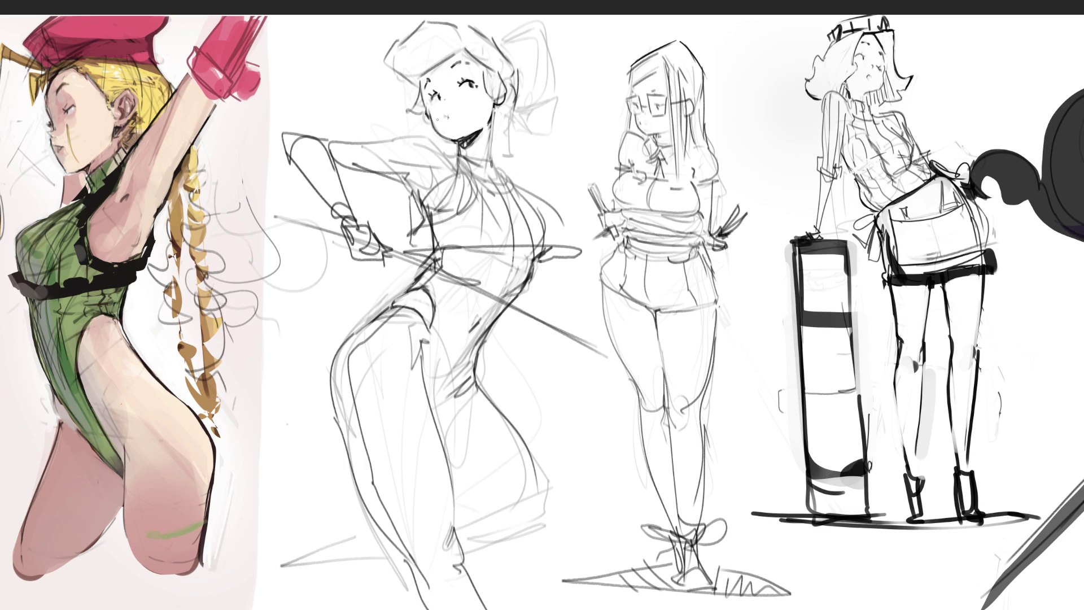
left_click_drag(423, 83, 428, 101)
key("ctrl+z")
mouse_move(428, 102)
left_mouse_down()
mouse_move(446, 136)
mouse_move(436, 138)
left_mouse_up()
key("ctrl+z")
key("ctrl+z")
key("ctrl+z")
left_click_drag(474, 105, 473, 111)
key("ctrl+z")
Step: Draw the middle figure's closed eyes with lashes, reworking both eyes
mouse_move(429, 92)
left_mouse_down()
mouse_move(437, 101)
mouse_move(469, 90)
left_mouse_up()
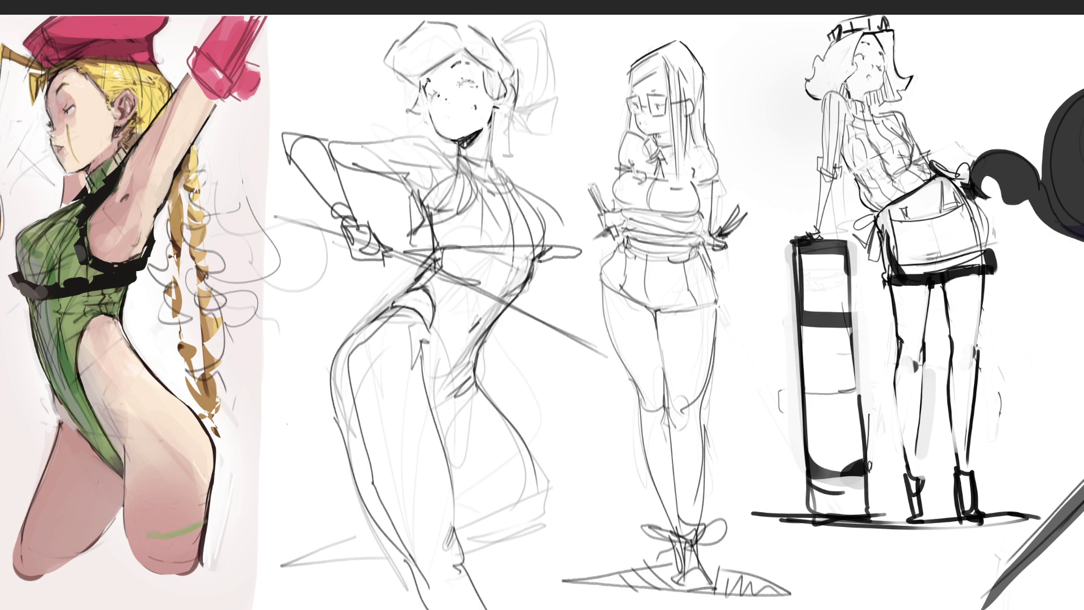
left_click_drag(456, 86, 470, 84)
left_click_drag(465, 82, 476, 76)
left_click_drag(429, 97, 437, 90)
mouse_move(459, 83)
left_mouse_down()
mouse_move(464, 92)
mouse_move(470, 79)
mouse_move(469, 92)
mouse_move(447, 99)
mouse_move(484, 90)
left_mouse_up()
Step: Add a smile, shade the neck and left jawline, and paint an open mouth over the smile
left_click_drag(460, 116, 478, 102)
mouse_move(468, 108)
left_mouse_down()
mouse_move(475, 116)
mouse_move(473, 101)
left_mouse_up()
left_click_drag(456, 141, 486, 126)
left_click_drag(428, 102, 459, 141)
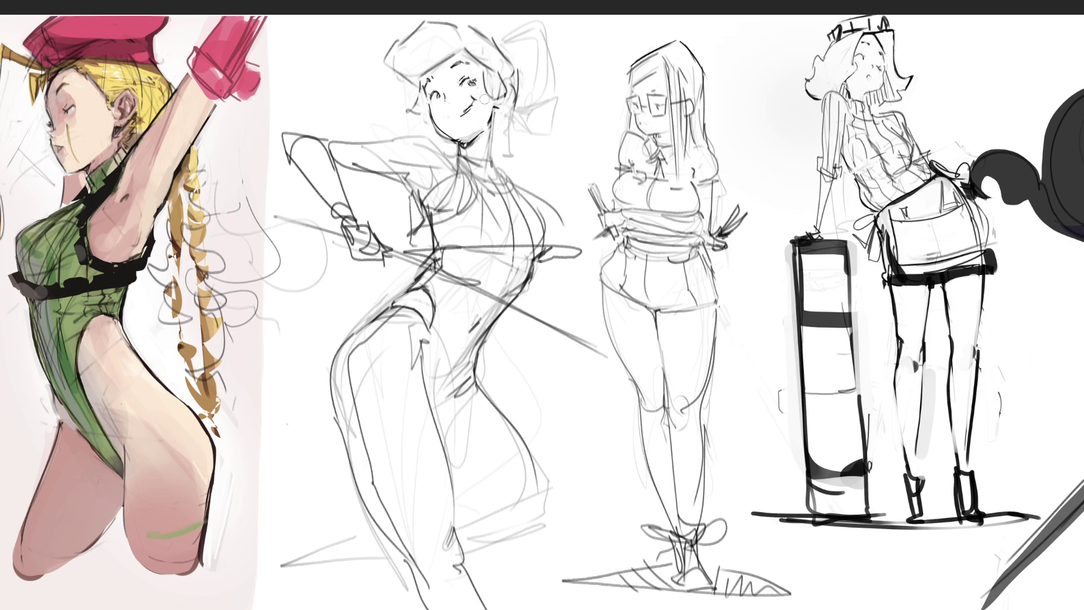
left_click_drag(464, 105, 467, 112)
Step: Redraw the open mouth in short strokes and erase stray marks on the left cheek and eye
key("ctrl+z")
left_click(465, 107)
mouse_move(462, 108)
left_mouse_down()
mouse_move(475, 107)
mouse_move(460, 115)
left_mouse_up()
left_click_drag(430, 108, 447, 142)
left_click_drag(446, 91, 451, 105)
Step: Draw the chin and neck lines with shading under the chin, undoing the overdone right-side neck strokes
left_click_drag(459, 137, 467, 141)
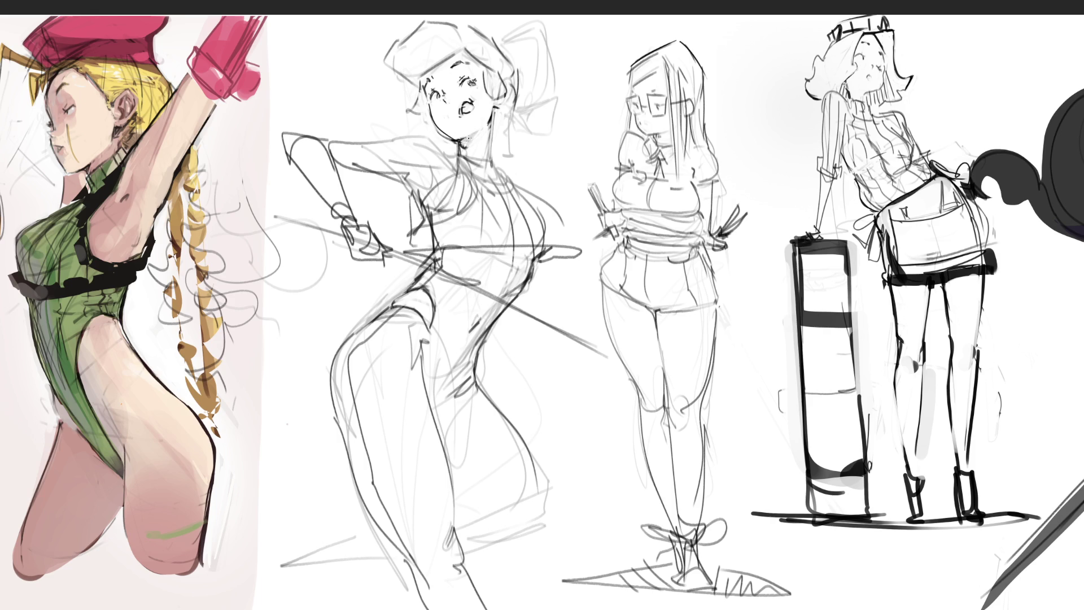
left_click_drag(459, 144, 466, 157)
left_click_drag(465, 136, 468, 145)
mouse_move(459, 144)
left_mouse_down()
mouse_move(464, 163)
mouse_move(459, 154)
mouse_move(471, 153)
left_mouse_up()
left_click_drag(487, 128, 490, 164)
key("ctrl+z")
key("ctrl+z")
key("ctrl+z")
left_click_drag(505, 109, 509, 95)
Step: Ink the hairline and the right face and ear outline, redrawing it once, and add a curl by the left cheek
key("ctrl+z")
mouse_move(411, 77)
left_mouse_down()
mouse_move(449, 53)
mouse_move(390, 42)
mouse_move(394, 72)
mouse_move(429, 21)
mouse_move(460, 29)
left_mouse_up()
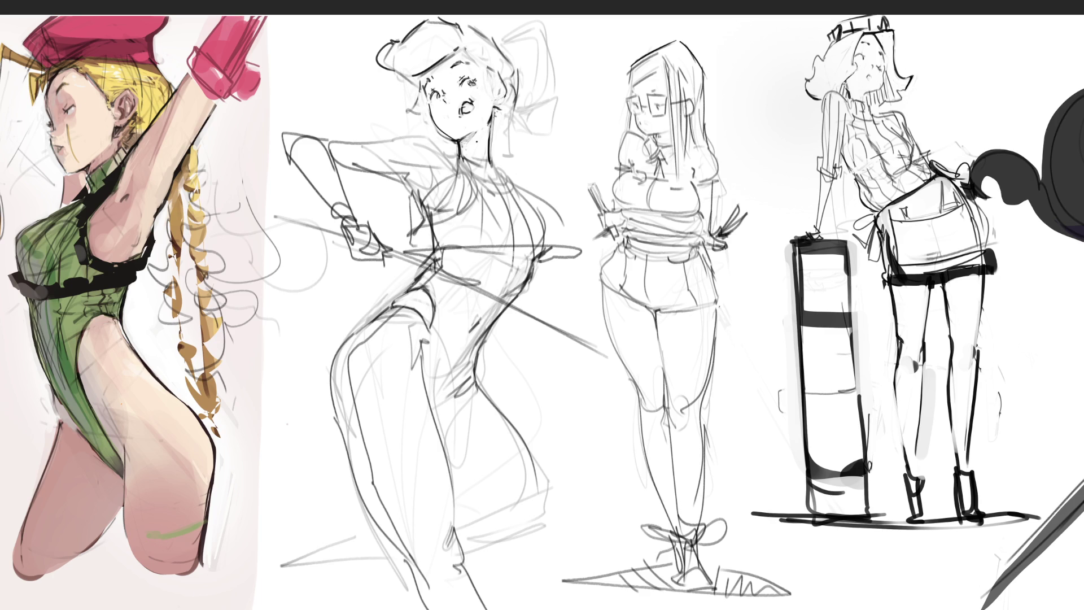
left_click_drag(480, 69, 487, 95)
left_click_drag(479, 54, 501, 90)
left_click_drag(494, 90, 499, 102)
key("ctrl+z")
mouse_move(472, 54)
left_mouse_down()
mouse_move(487, 100)
mouse_move(501, 102)
left_mouse_up()
mouse_move(423, 83)
left_mouse_down()
mouse_move(417, 109)
mouse_move(402, 116)
left_mouse_up()
Step: Add a cheek curl and redraw the right hair edge as a curved stroke after several tries
left_click_drag(417, 111, 428, 120)
left_click_drag(399, 72, 417, 83)
key("ctrl+z")
key("ctrl+z")
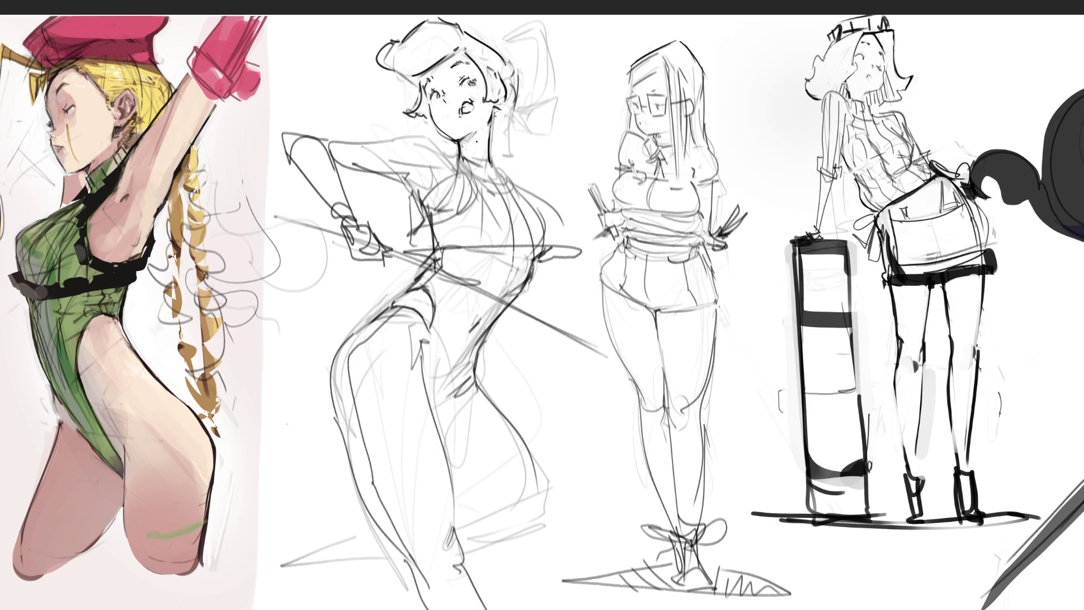
left_click_drag(506, 59, 515, 119)
key("ctrl+z")
left_click_drag(504, 58, 507, 119)
key("ctrl+z")
mouse_move(505, 58)
left_mouse_down()
mouse_move(516, 83)
mouse_move(508, 98)
left_mouse_up()
Step: Sketch the hair bun, redraw the pigtail in short strokes, and extend the ear, neck and shoulder lines
mouse_move(500, 60)
left_mouse_down()
mouse_move(511, 45)
mouse_move(520, 101)
left_mouse_up()
left_click_drag(487, 40, 539, 68)
mouse_move(521, 90)
left_mouse_down()
mouse_move(554, 93)
mouse_move(545, 138)
mouse_move(547, 106)
left_mouse_up()
key("ctrl+z")
left_click_drag(545, 40, 555, 97)
left_click_drag(523, 110, 557, 109)
left_click_drag(541, 129, 550, 123)
mouse_move(558, 65)
left_mouse_down()
mouse_move(574, 75)
mouse_move(567, 95)
left_mouse_up()
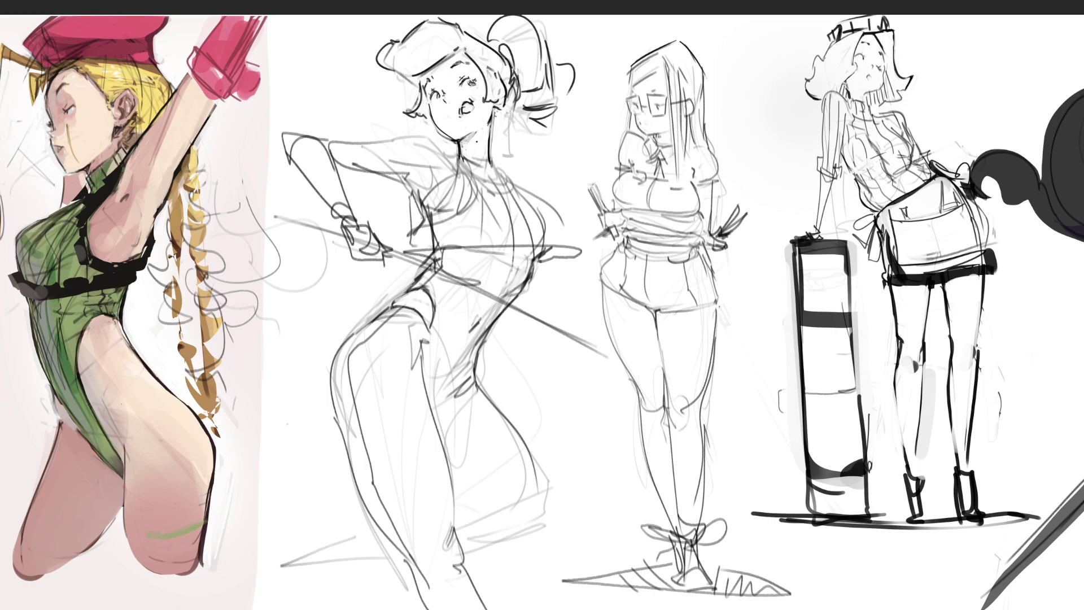
left_click_drag(497, 111, 489, 162)
mouse_move(391, 137)
left_mouse_down()
mouse_move(441, 142)
mouse_move(430, 137)
mouse_move(450, 157)
left_mouse_up()
Step: Draw the curved neckline and chest curve after removing the long shoulder stroke and a faint guide
key("ctrl+z")
key("ctrl+z")
left_click_drag(471, 159, 460, 194)
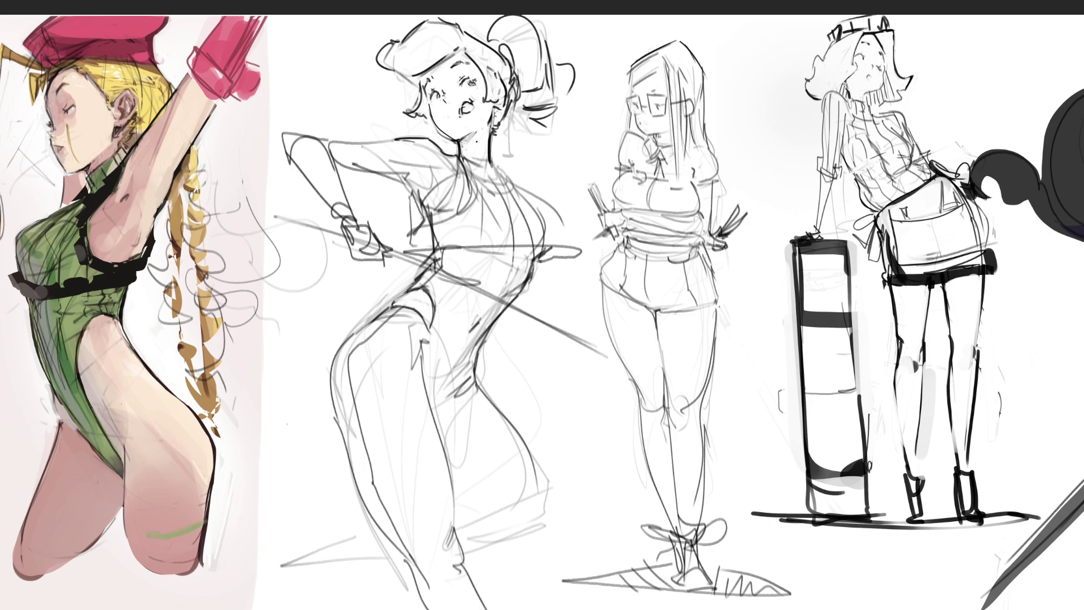
key("ctrl+z")
left_click_drag(457, 160, 517, 185)
mouse_move(452, 161)
left_mouse_down()
mouse_move(477, 217)
mouse_move(400, 224)
mouse_move(434, 248)
mouse_move(561, 241)
left_mouse_up()
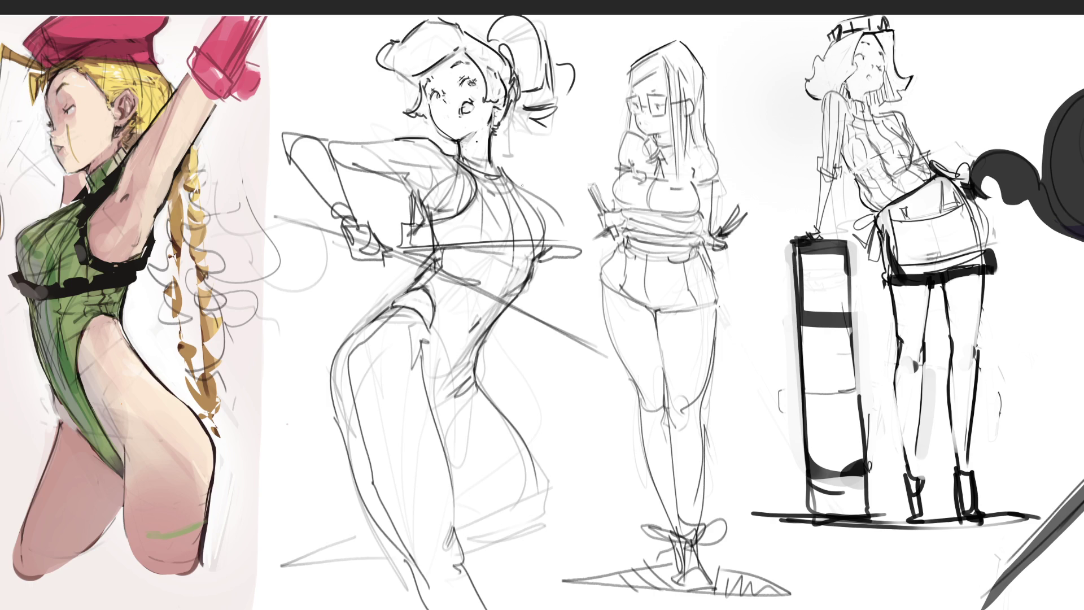
Step: Reinforce the chest outline and waistline, then add hatch ticks along the waist and under the chest
left_click_drag(511, 177, 575, 247)
left_click_drag(527, 188, 579, 236)
left_click_drag(402, 246, 587, 242)
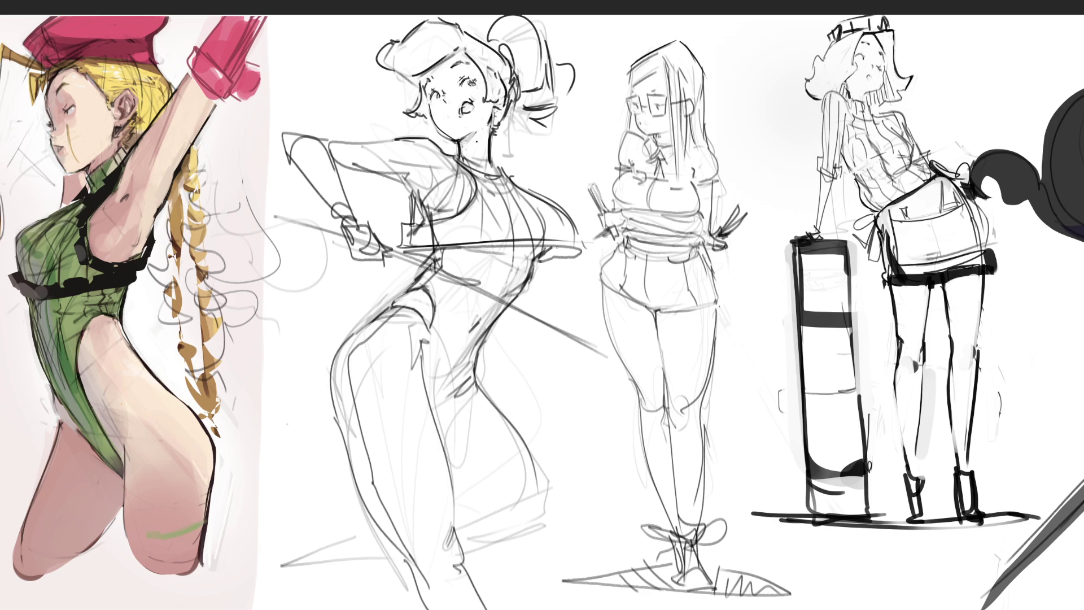
mouse_move(401, 252)
left_mouse_down()
mouse_move(441, 252)
mouse_move(420, 257)
left_mouse_up()
left_click_drag(429, 247, 433, 258)
left_click_drag(538, 259, 581, 251)
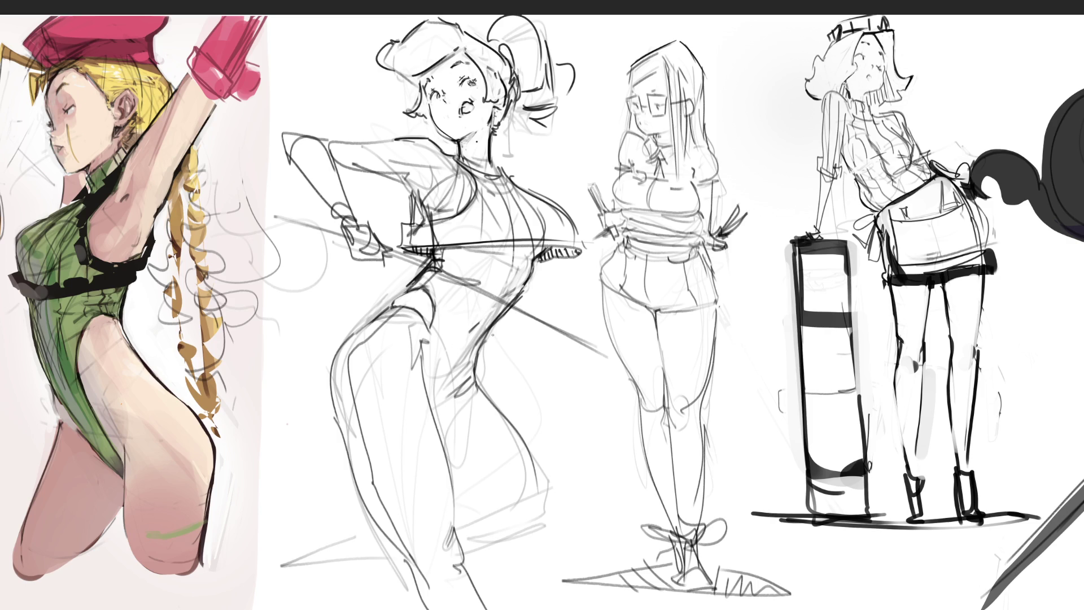
Step: Strengthen the waist and hip contour and paint dark and grey cast shadows under the feet
mouse_move(502, 314)
left_mouse_down()
mouse_move(467, 365)
mouse_move(468, 354)
mouse_move(424, 352)
mouse_move(476, 383)
mouse_move(447, 403)
left_mouse_up()
left_click_drag(472, 380, 480, 391)
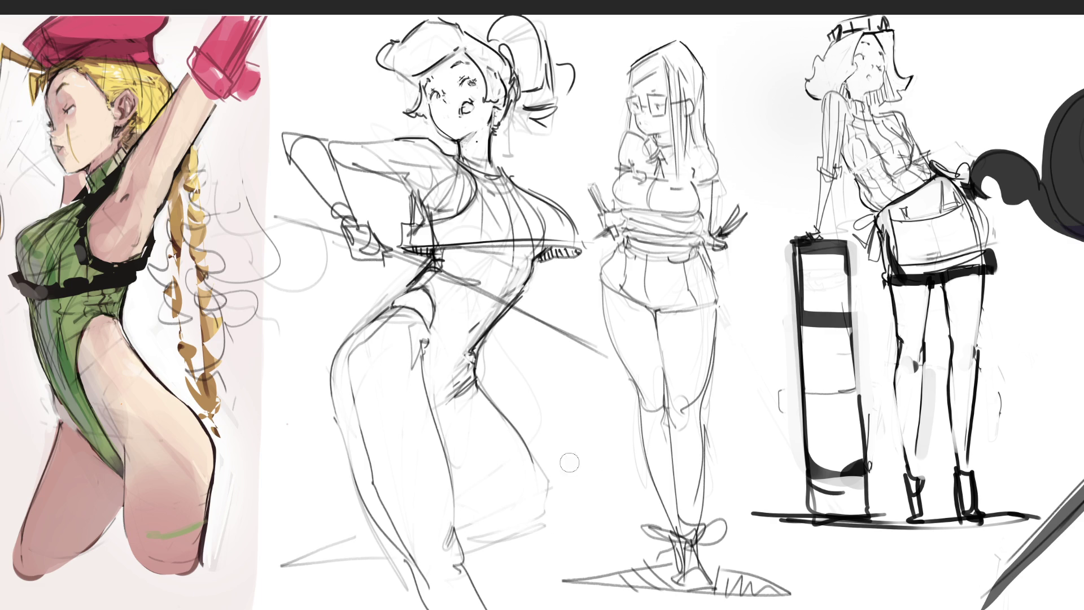
left_click_drag(540, 469, 545, 482)
mouse_move(543, 461)
left_mouse_down()
mouse_move(559, 525)
mouse_move(475, 558)
left_mouse_up()
mouse_move(458, 487)
left_mouse_down()
mouse_move(509, 522)
mouse_move(468, 490)
mouse_move(492, 517)
left_mouse_up()
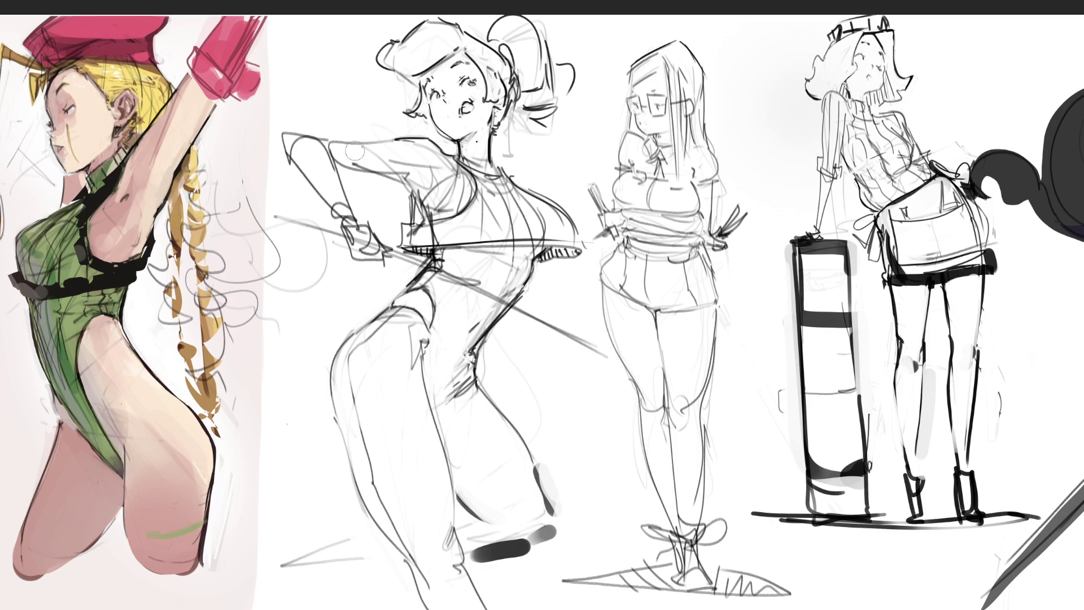
Step: Retrace the upper-arm outline darker and add a short thick shadow stroke by the shoulder
left_click_drag(315, 148, 428, 157)
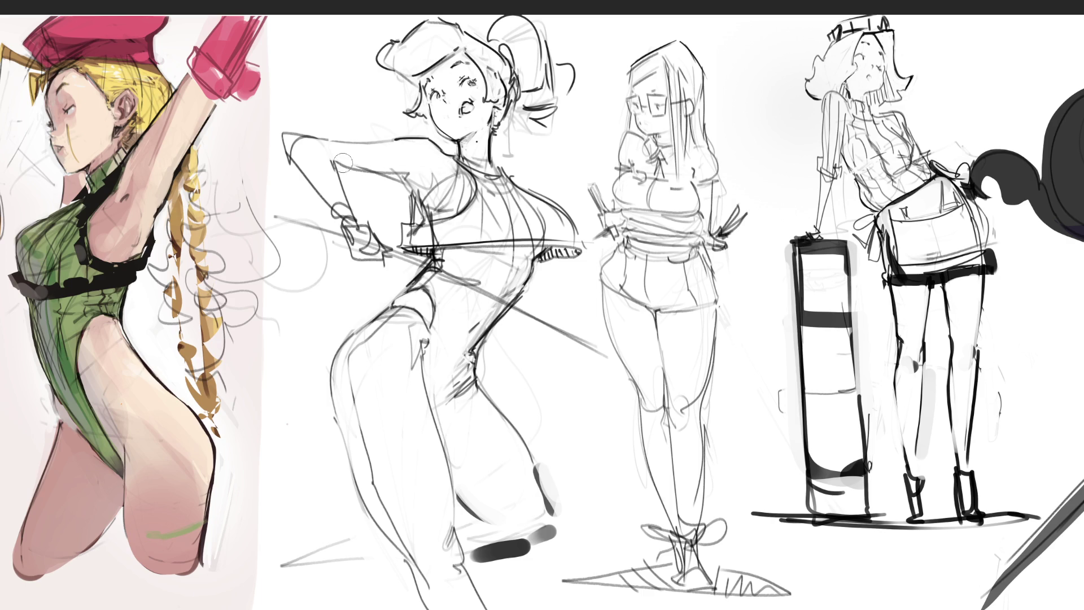
left_click_drag(334, 167, 357, 169)
Step: Try a longer arm shadow and a straw from the mouth, undoing both
mouse_move(361, 169)
left_mouse_down()
mouse_move(415, 189)
mouse_move(443, 169)
mouse_move(432, 148)
mouse_move(448, 165)
left_mouse_up()
key("ctrl+z")
key("ctrl+z")
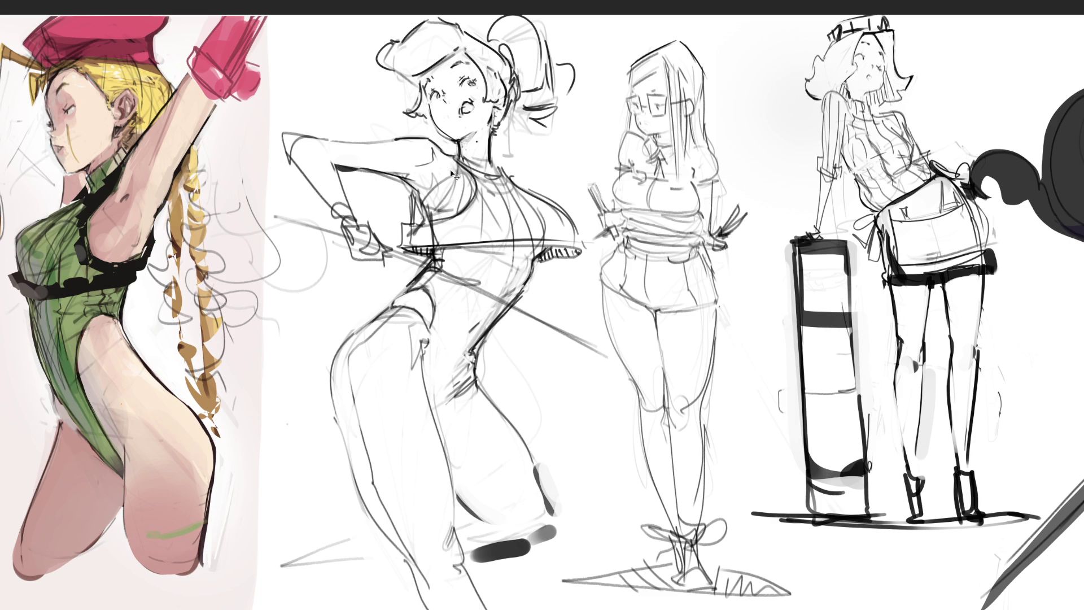
key("ctrl+z")
mouse_move(474, 112)
left_mouse_down()
mouse_move(513, 172)
mouse_move(505, 169)
left_mouse_up()
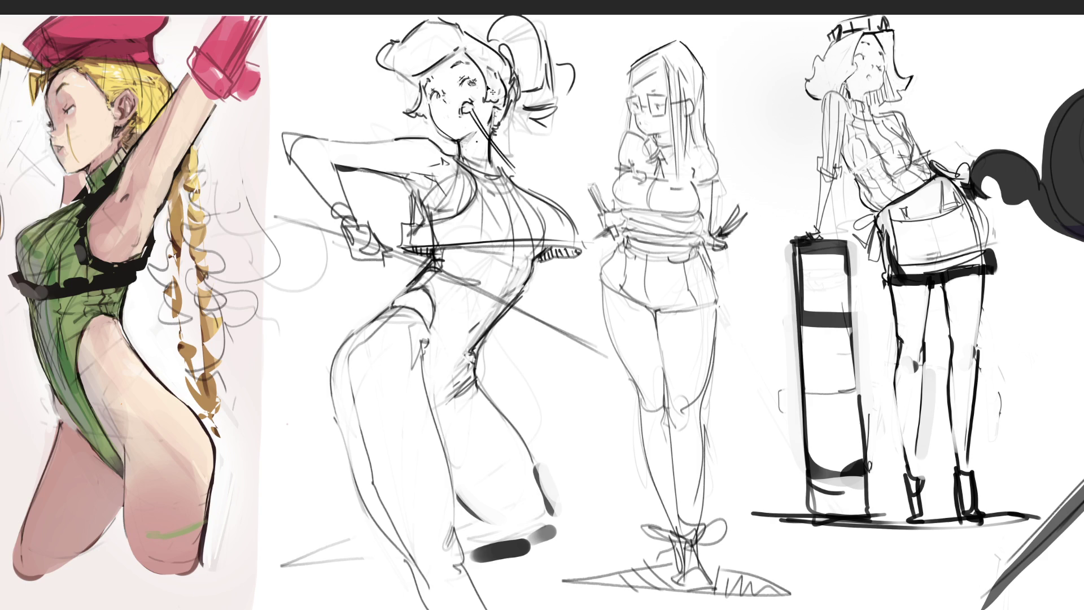
key("ctrl+z")
left_click_drag(472, 110, 503, 146)
key("ctrl+z")
key("ctrl+z")
Step: Erase the old hand and wrist sketch and redraw the raised arm's elbow as a sharp corner
mouse_move(336, 198)
left_mouse_down()
mouse_move(332, 188)
mouse_move(351, 204)
mouse_move(359, 260)
mouse_move(384, 243)
mouse_move(347, 240)
mouse_move(395, 228)
left_mouse_up()
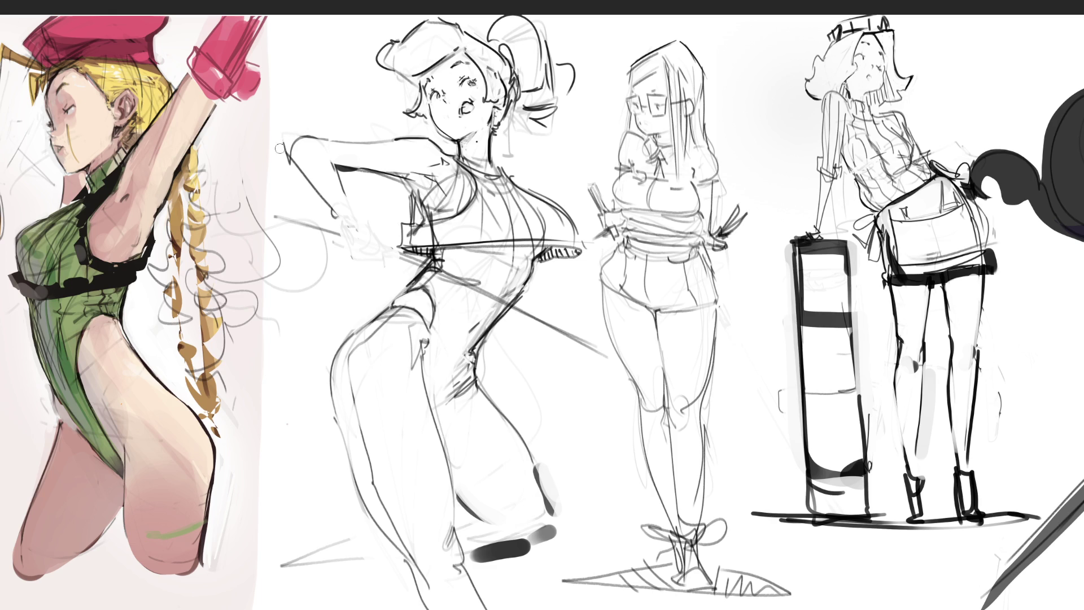
mouse_move(280, 146)
left_mouse_down()
mouse_move(296, 167)
mouse_move(316, 137)
mouse_move(276, 145)
mouse_move(332, 168)
left_mouse_up()
key("ctrl+z")
key("ctrl+z")
key("ctrl+z")
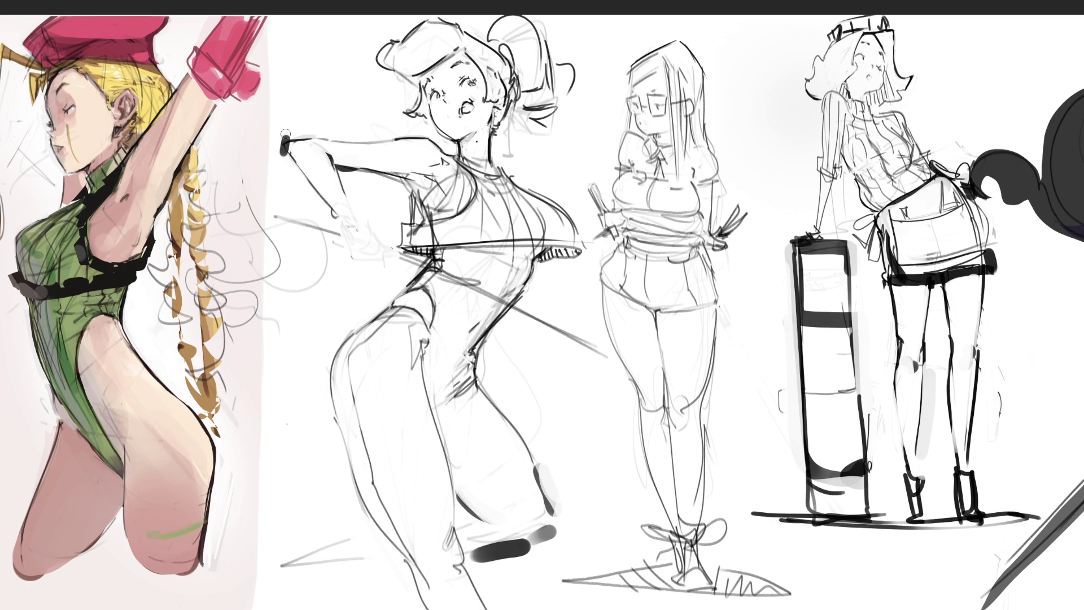
key("ctrl+z")
left_click_drag(289, 139, 291, 155)
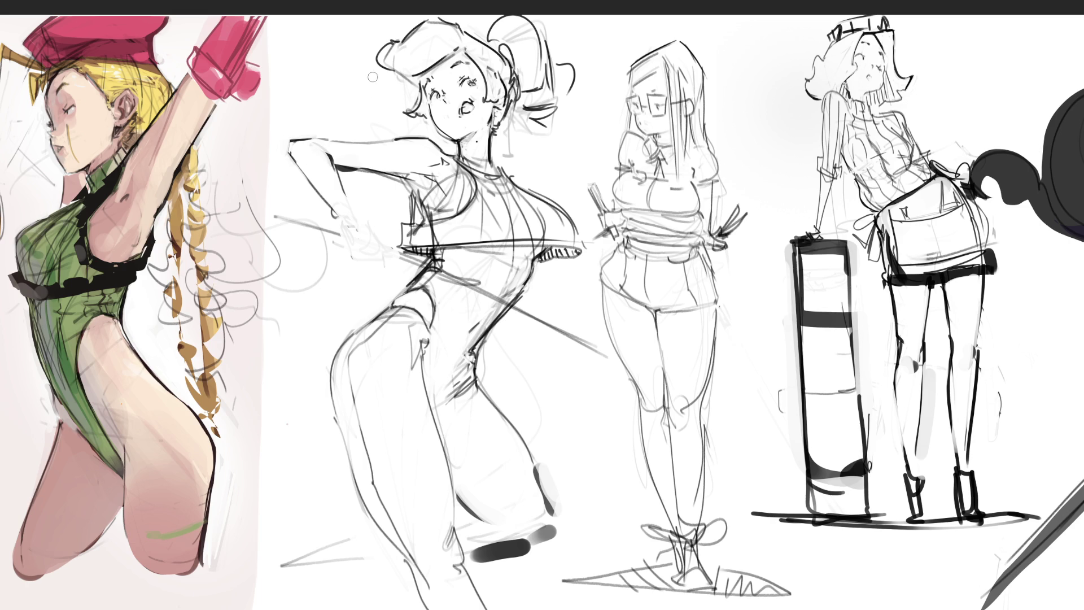